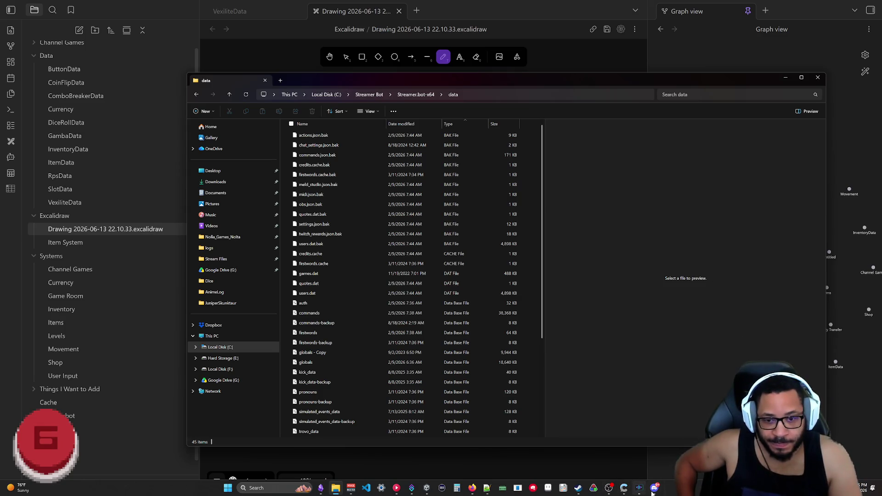
Bring the Steam wishlist window forward, nudge it aside, and close it from the taskbar jump list
left_click(578, 488)
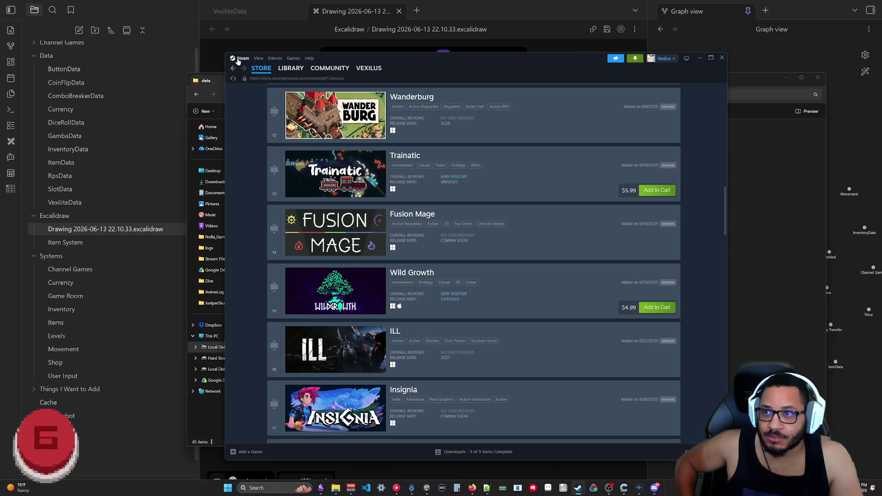
left_click_drag(354, 58, 384, 74)
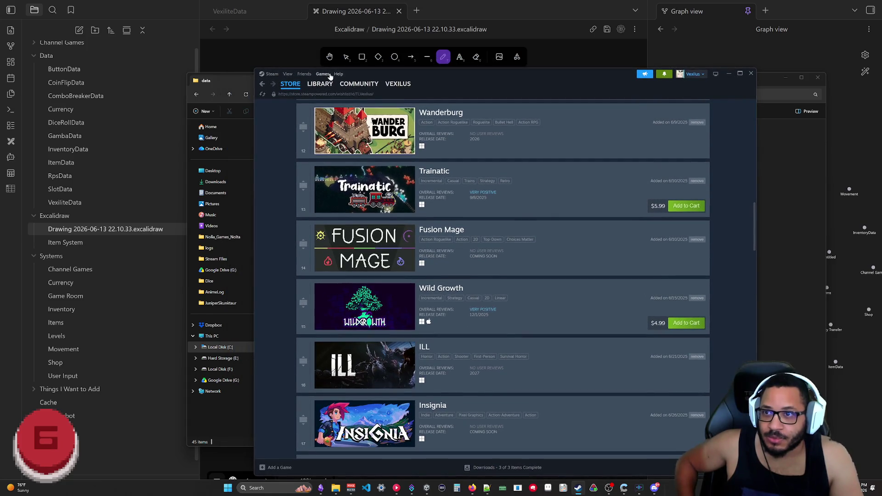
left_click(752, 75)
left_click(578, 488)
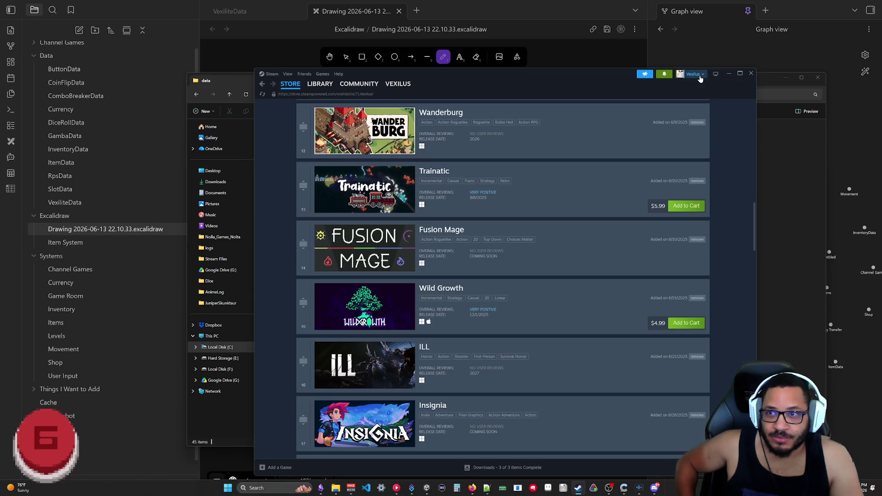
right_click(578, 490)
left_click(561, 465)
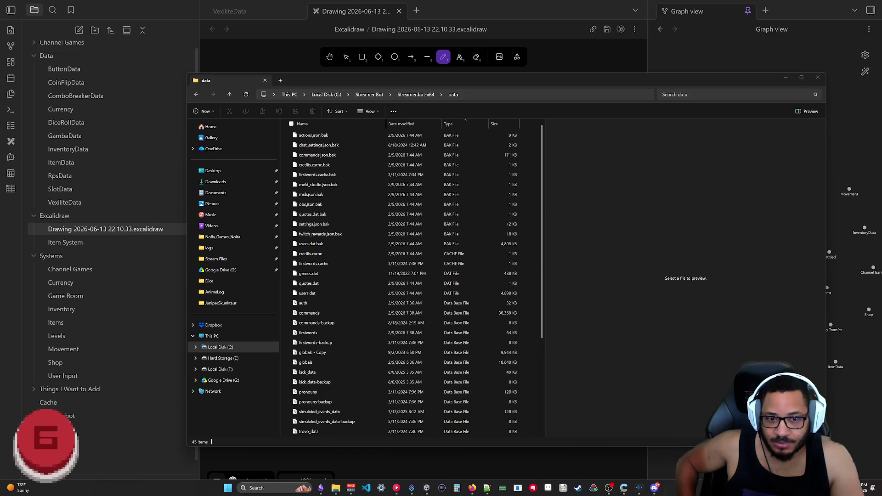
Exit Steam from its tray icon and relaunch it from the taskbar
right_click(822, 455)
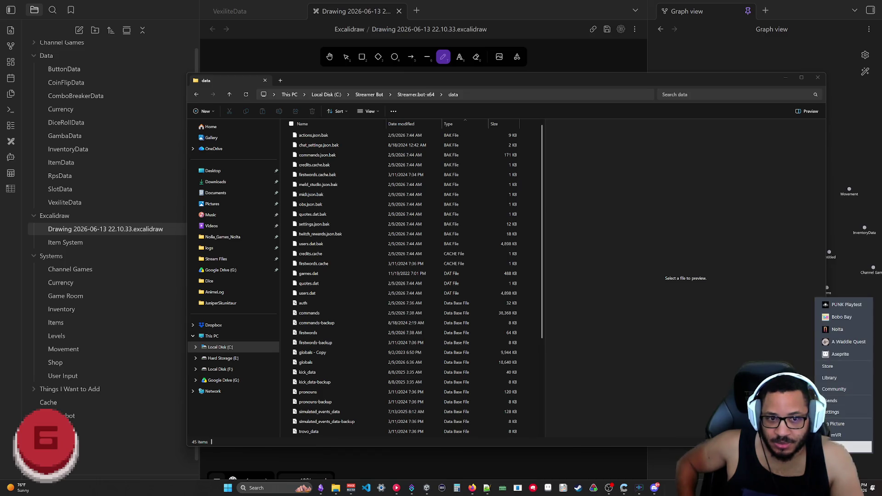
left_click(854, 447)
left_click(579, 488)
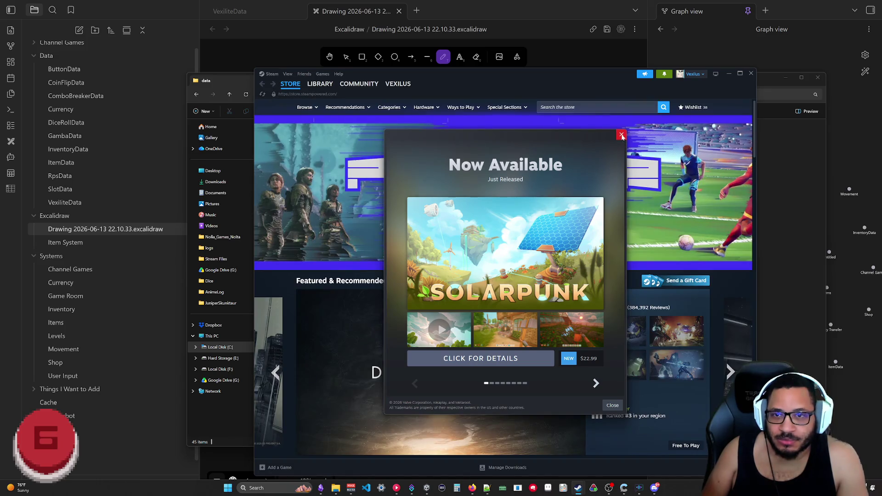
Dismiss the Solarpunk promo, accept the EDGE&TRIGGER gift, and try the Wild Growth gift
left_click(622, 135)
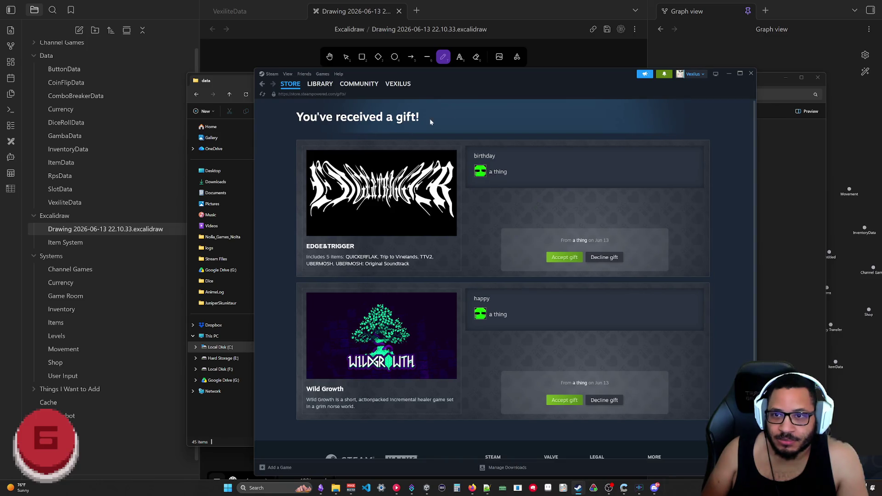
left_click(565, 257)
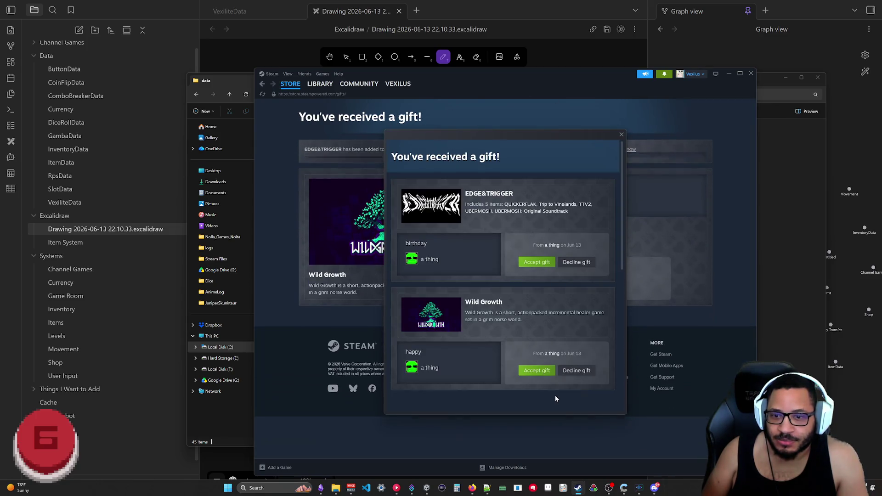
left_click(533, 370)
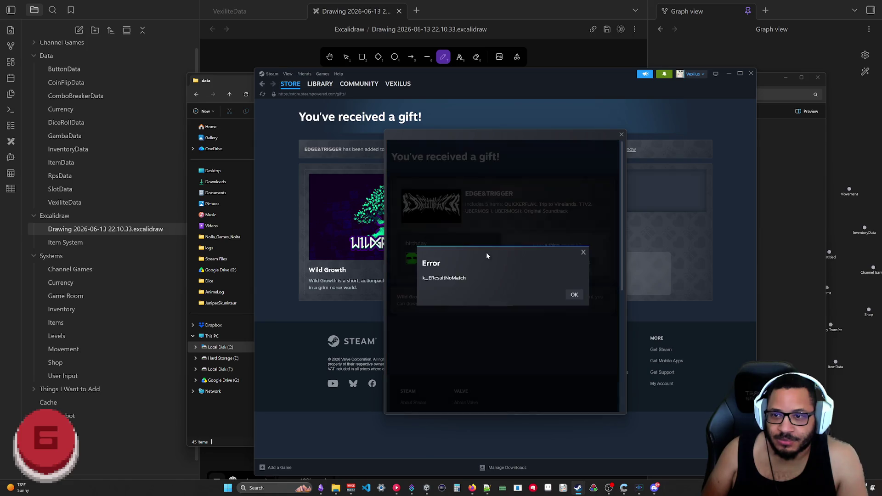
left_click(581, 298)
Retry the Wild Growth gift, dismiss the k_EResultNoMatch error, and return to the STORE page
left_click(621, 134)
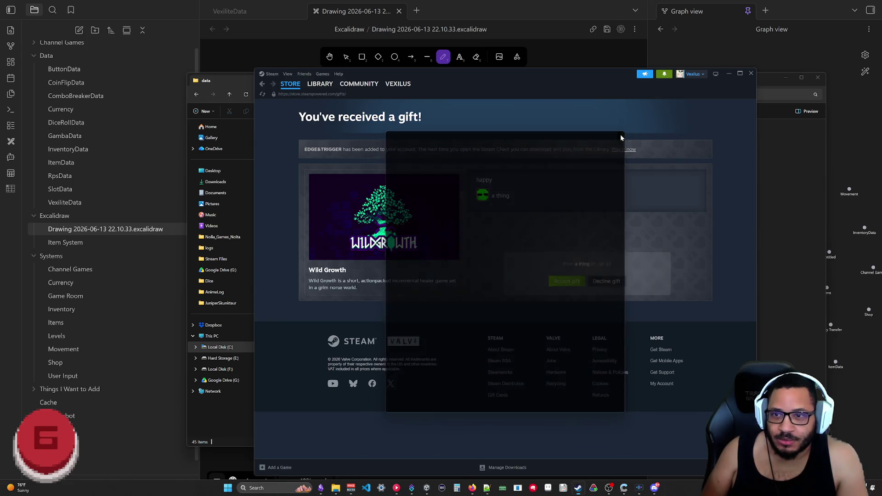
mouse_move(292, 87)
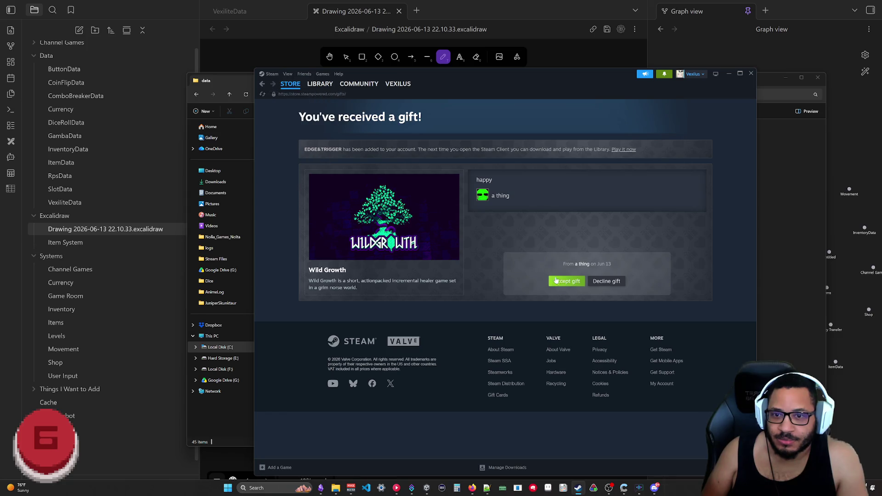
left_click(557, 280)
left_click(574, 297)
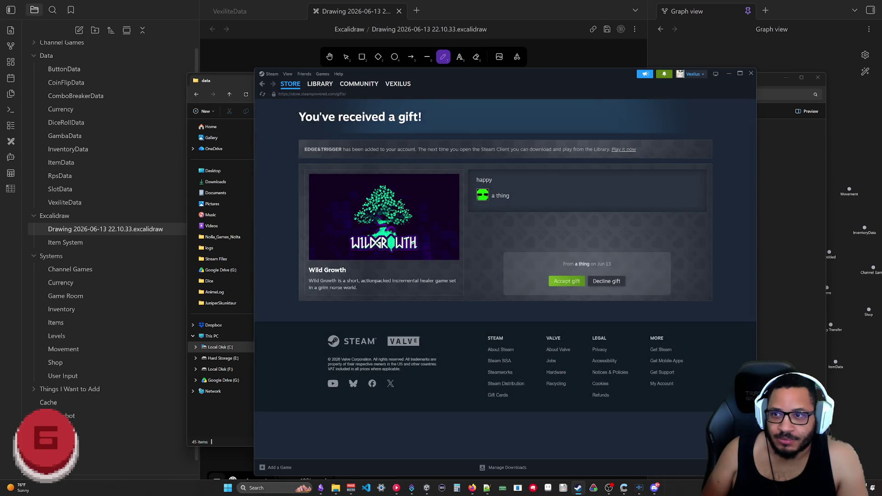
left_click(292, 85)
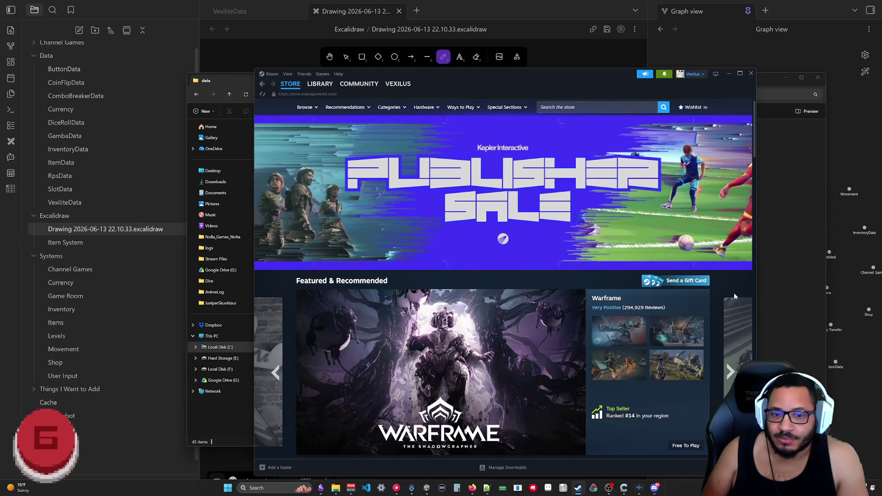
Choose Games > Manage Gifts and Guest Passes... to reach the Item Inventory page
mouse_move(317, 82)
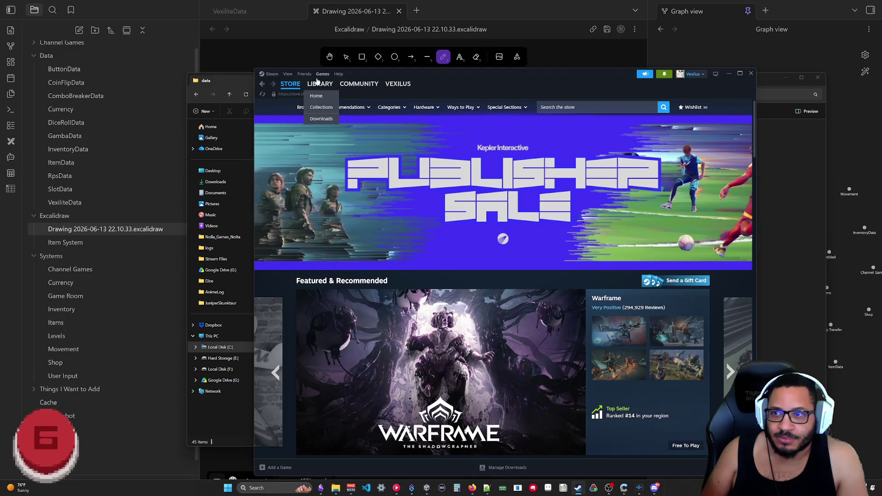
left_click(305, 74)
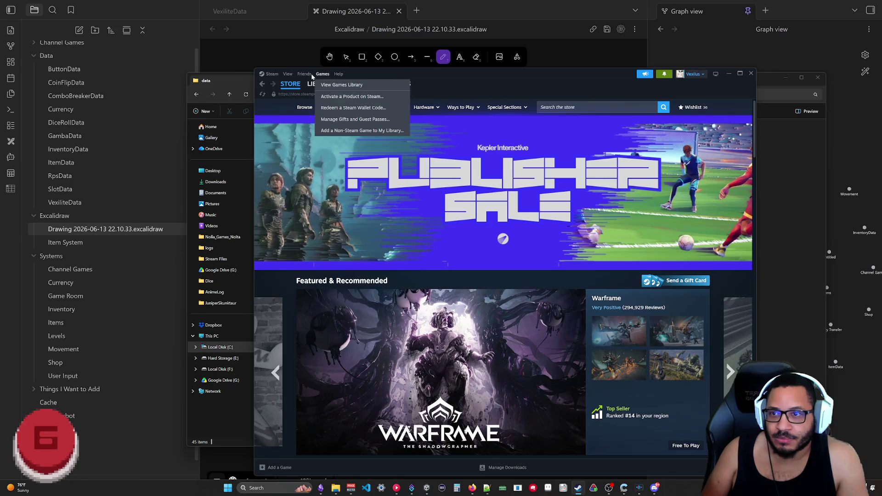
mouse_move(285, 76)
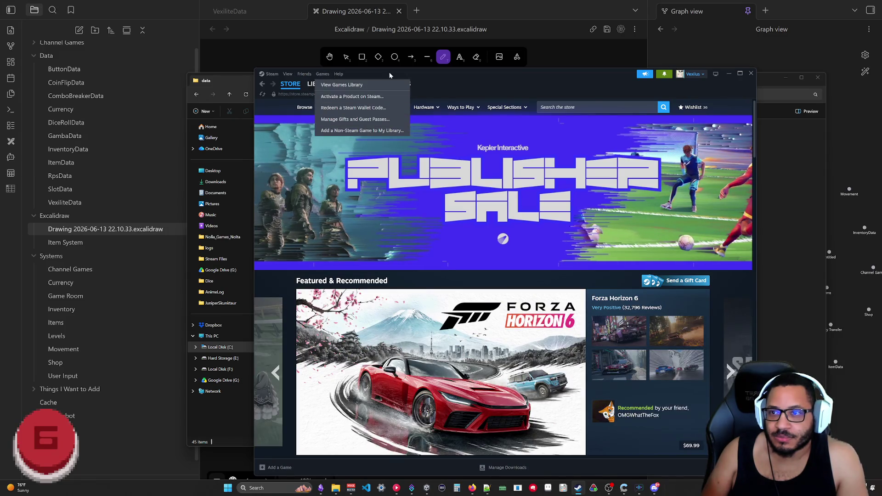
left_click(351, 119)
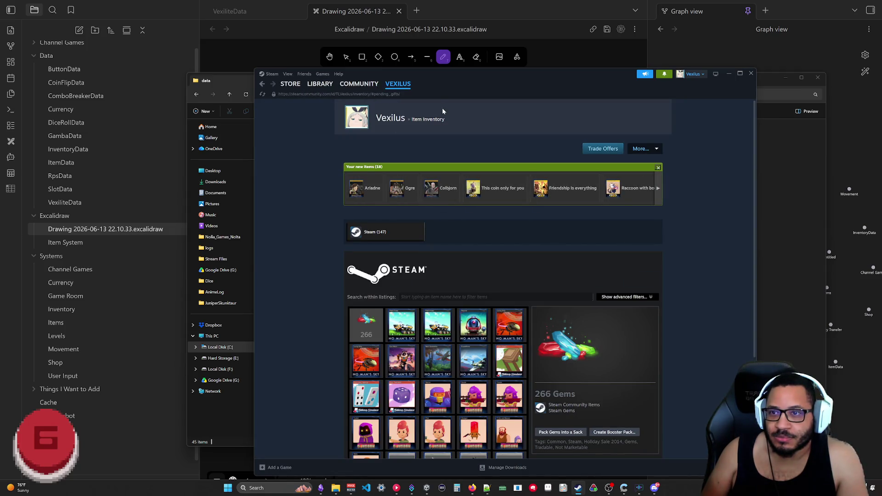
scroll(691, 216, "down", 5)
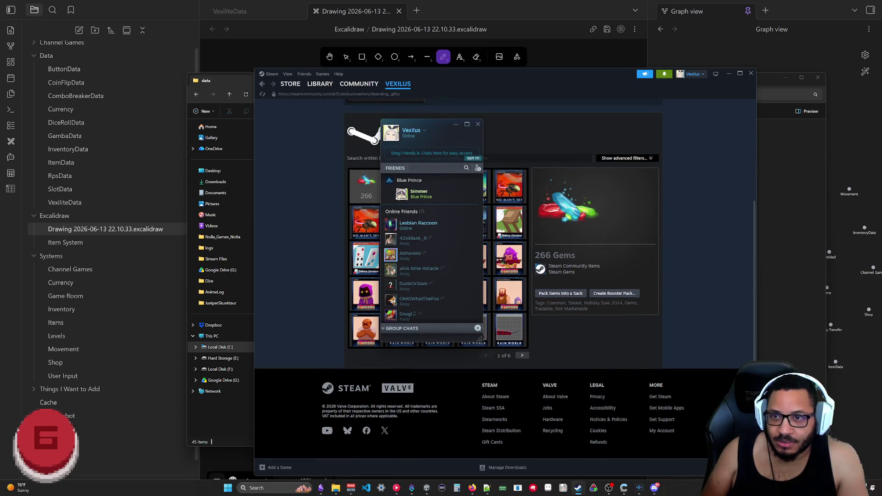
left_click(479, 125)
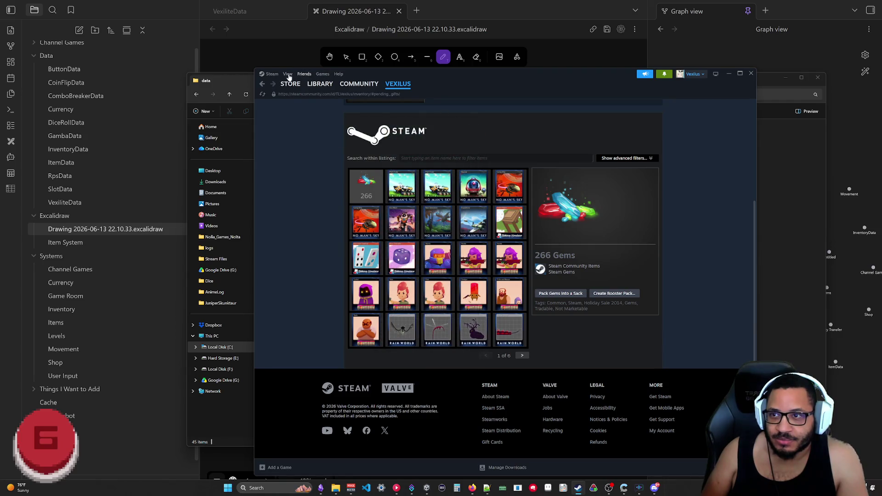
left_click(273, 76)
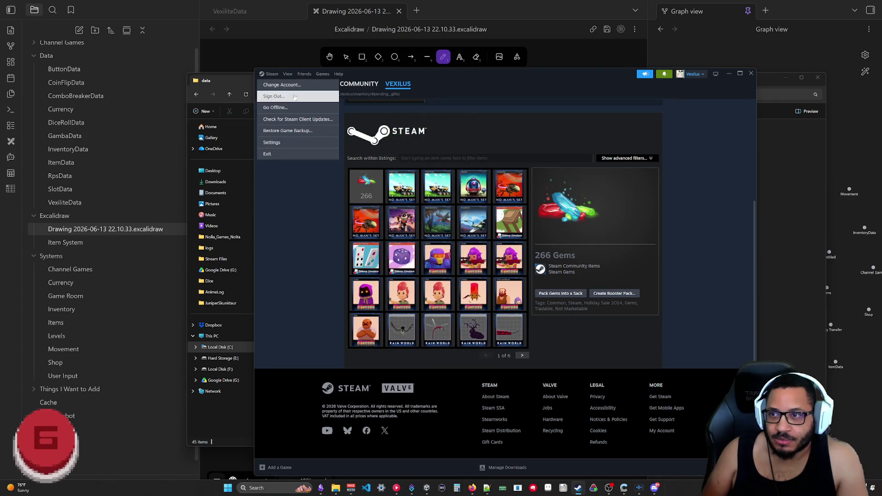
left_click(692, 74)
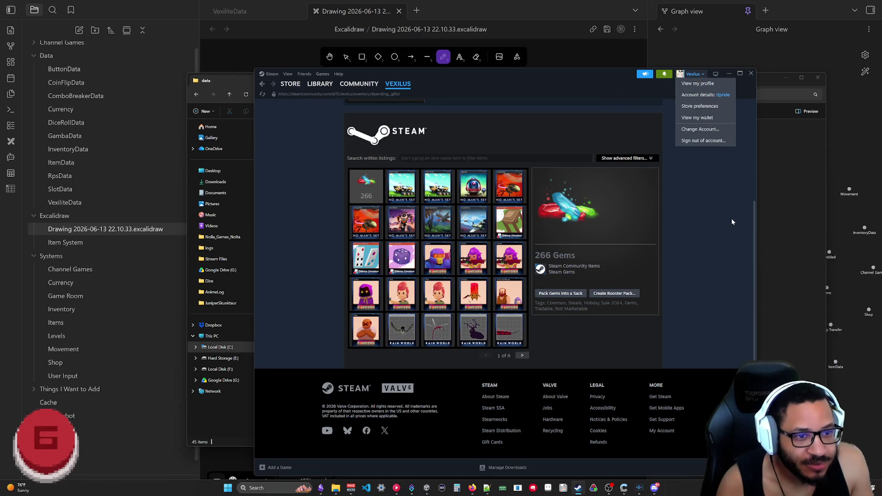
left_click(737, 118)
mouse_move(479, 72)
left_mouse_down()
mouse_move(480, 57)
mouse_move(436, 47)
mouse_move(449, 33)
left_mouse_up()
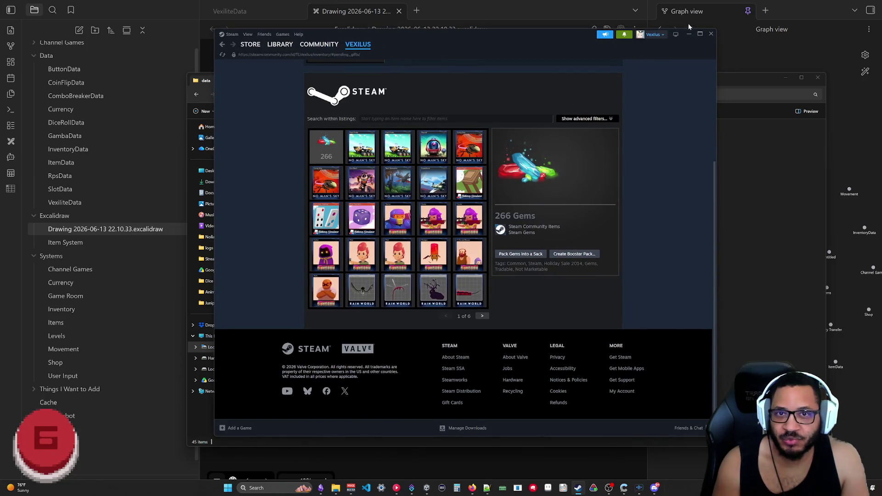
left_click(712, 34)
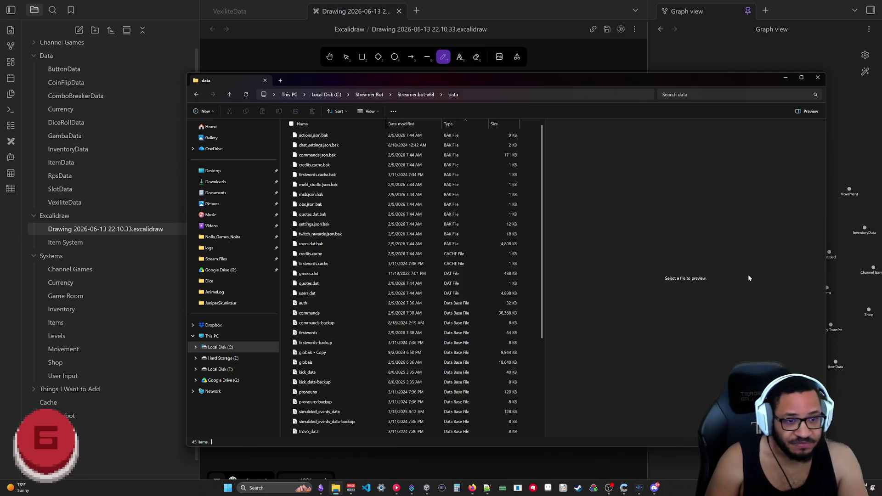
Bring the Steam window back to the front from the taskbar
left_click(582, 489)
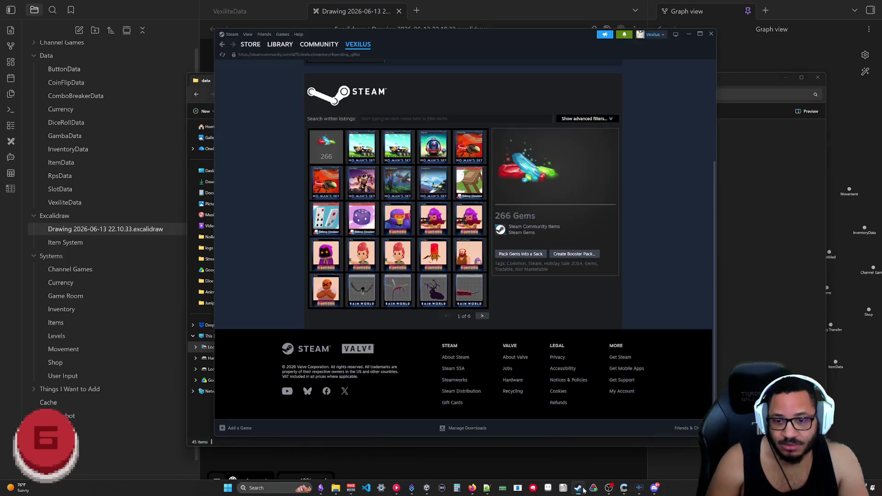
View the gift history through the inventory's More... menu
scroll(534, 187, "up", 3)
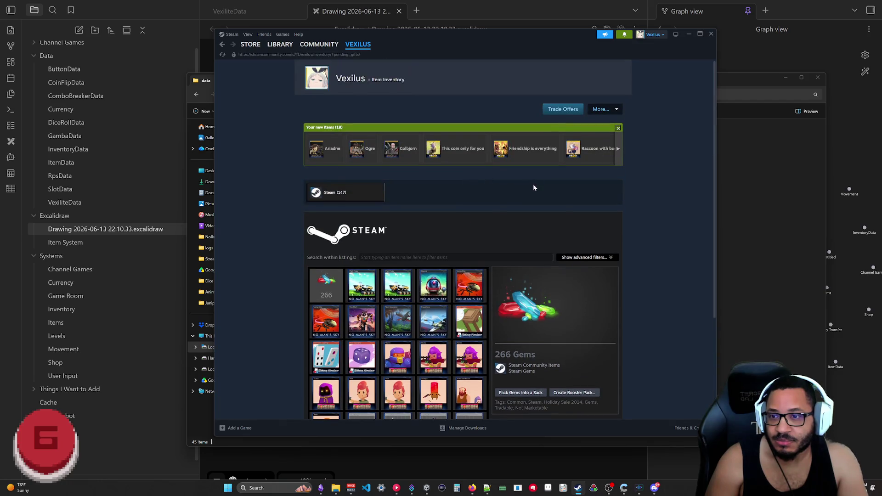
left_click(618, 110)
left_click(600, 147)
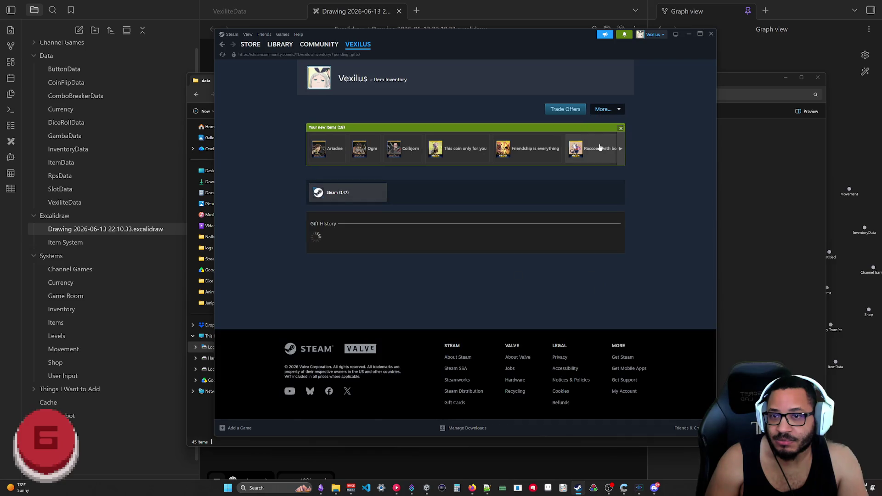
scroll(346, 223, "down", 3)
scroll(363, 230, "up", 3)
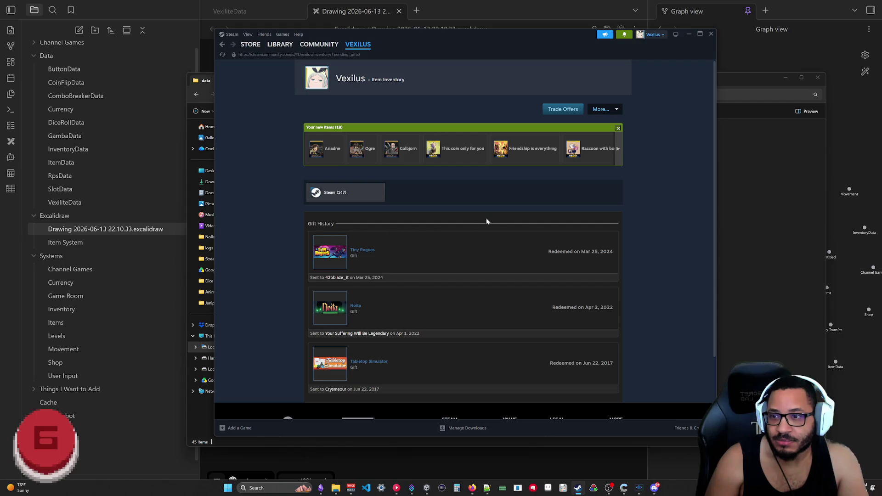
Go from the inventory to the user's profile page
left_click(606, 114)
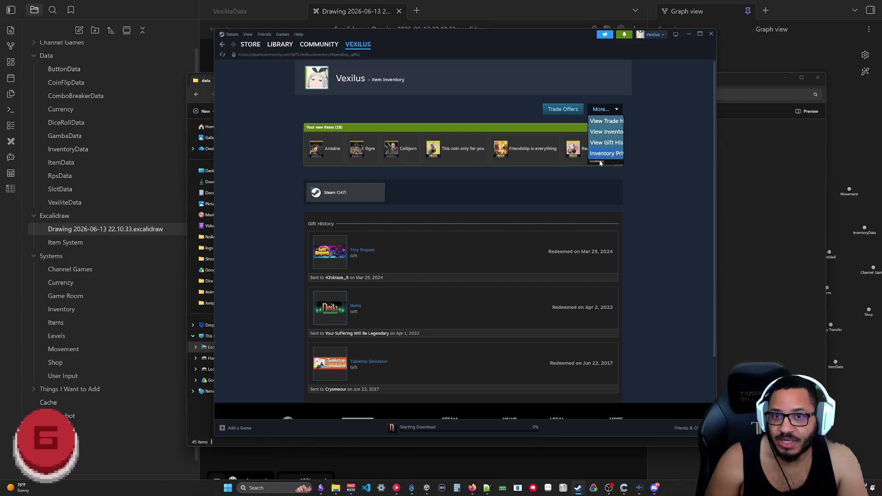
left_click_drag(610, 162, 431, 101)
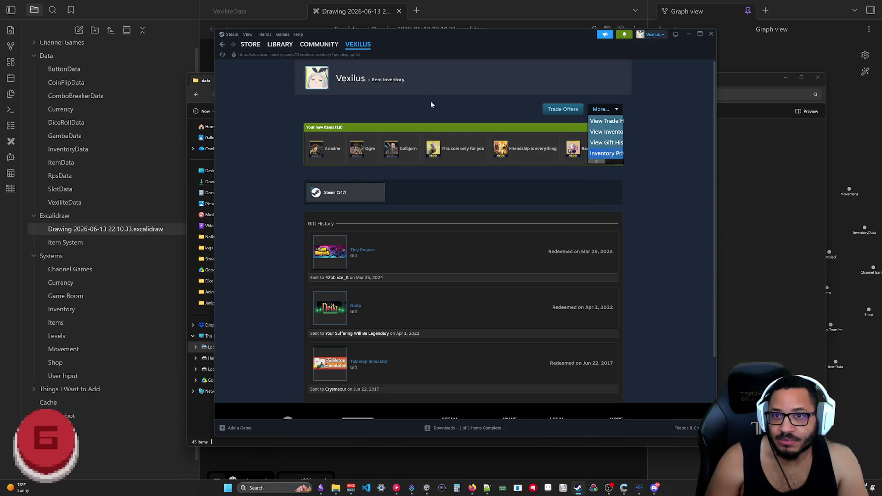
left_click(350, 78)
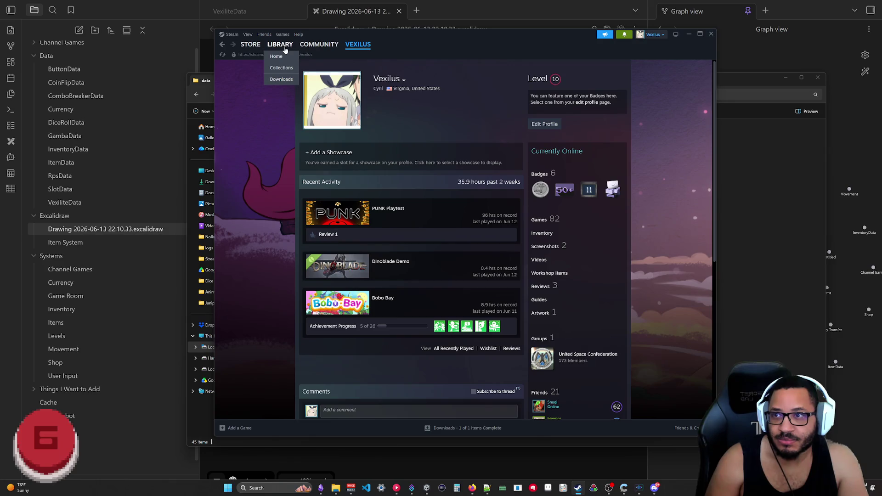
Browse the Trip to Vinelands, TTV2 and QUICKERFLAK library pages, then minimize Steam
left_click(285, 44)
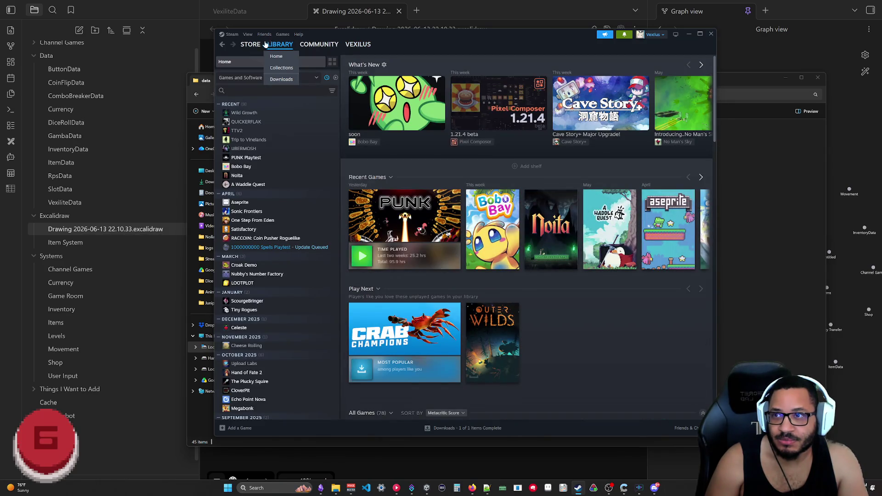
mouse_move(253, 45)
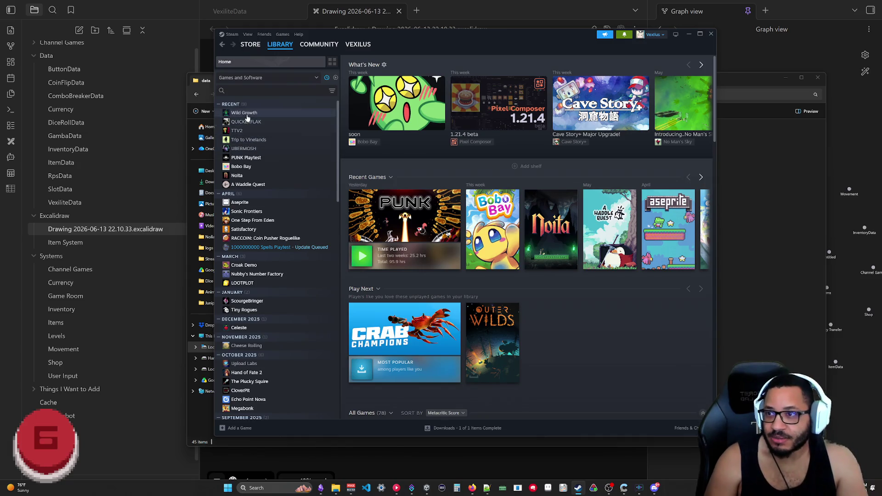
left_click(252, 141)
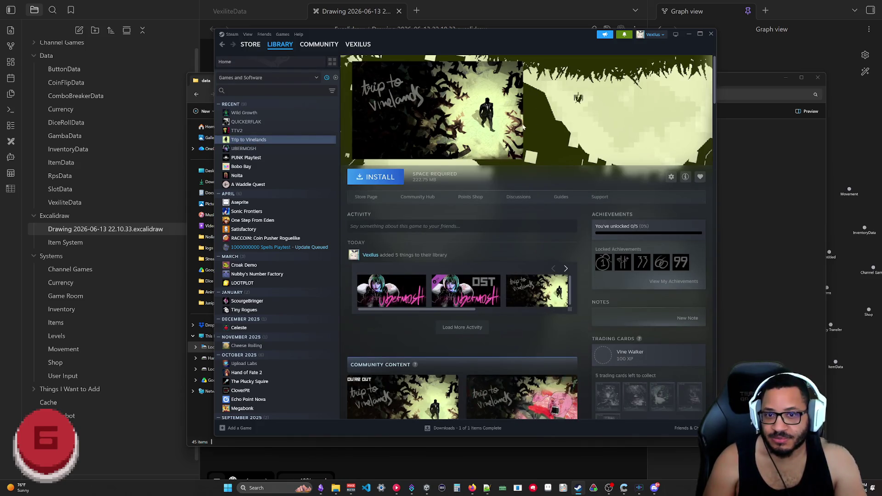
left_click(237, 132)
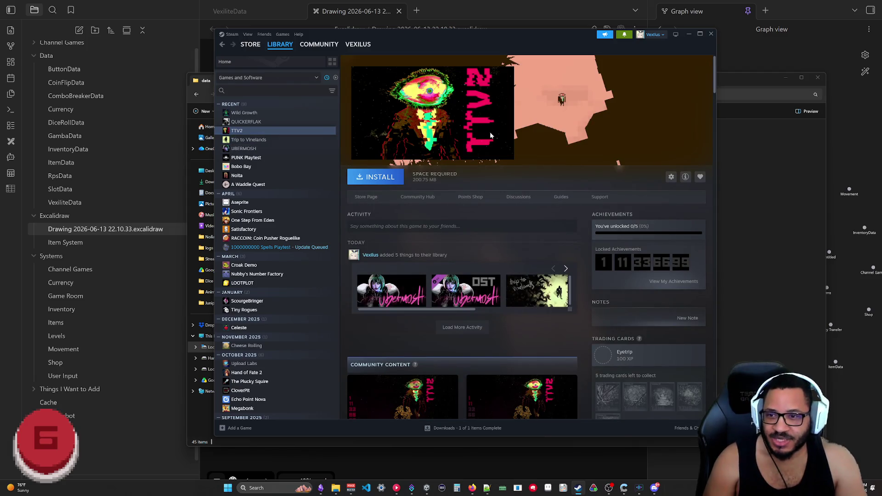
left_click(244, 122)
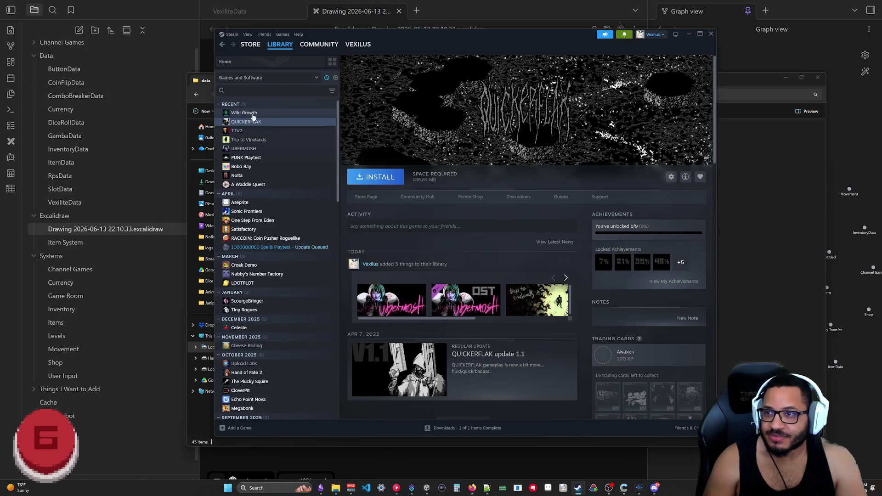
left_click(688, 34)
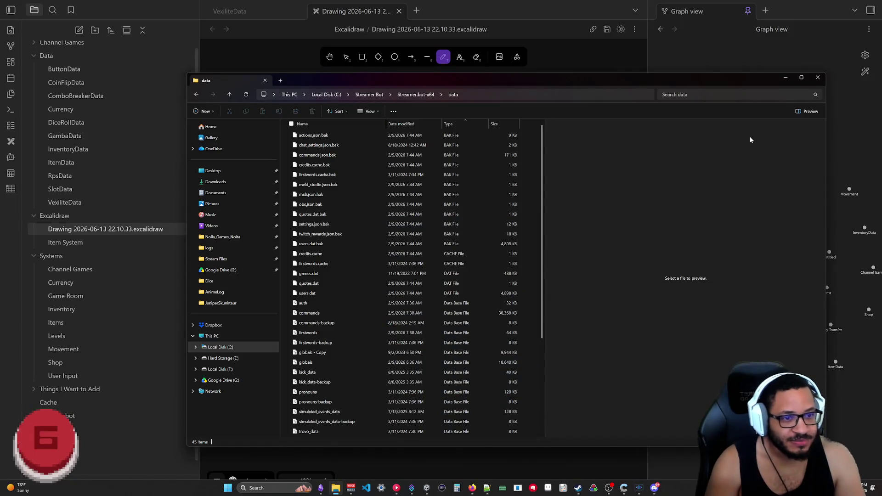
Minimize the File Explorer data folder window to reveal the Excalidraw sketch
left_click(787, 79)
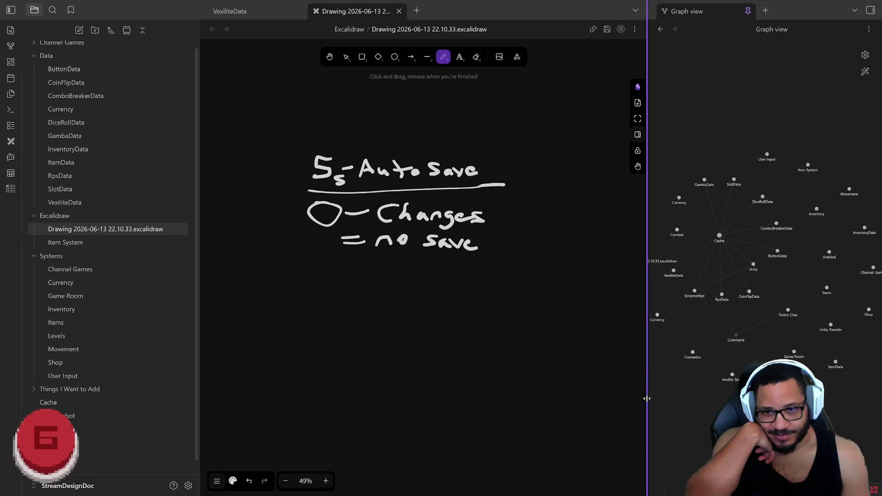
Move the pane divider left to widen Graph view, then zoom its canvas out
mouse_move(647, 399)
left_mouse_down()
mouse_move(610, 398)
mouse_move(647, 399)
left_mouse_up()
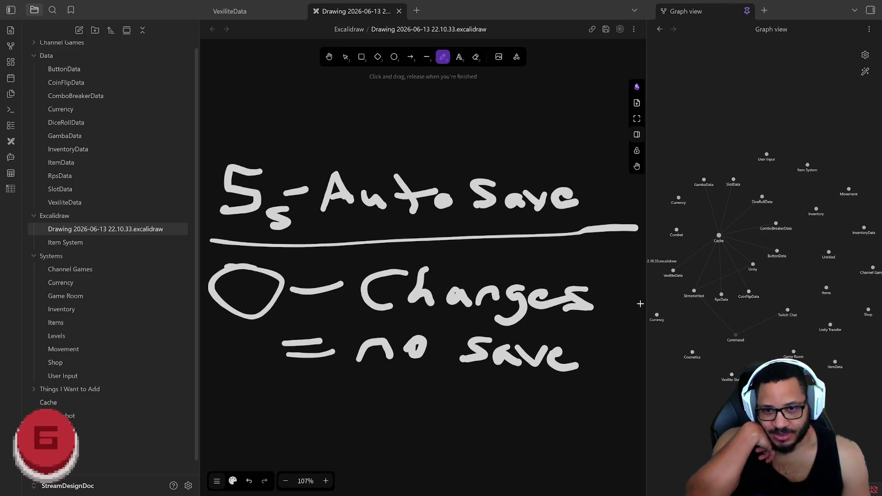
left_click_drag(648, 301, 576, 296)
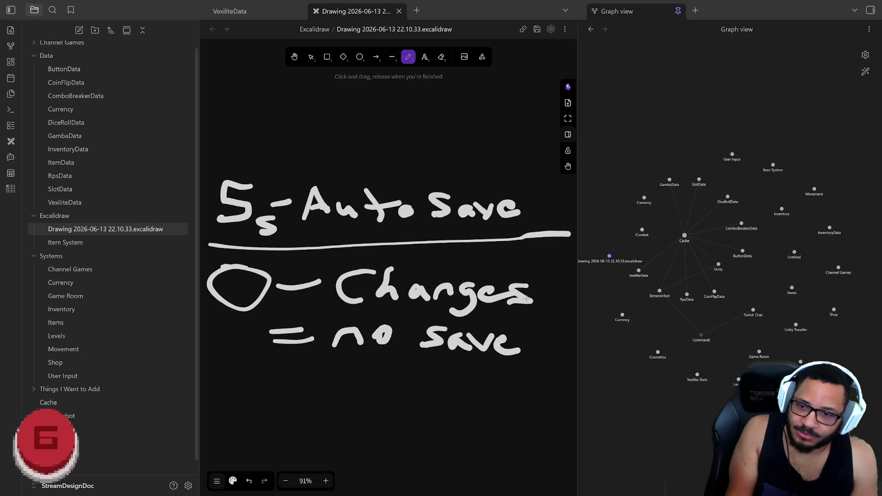
scroll(485, 273, "down", 3)
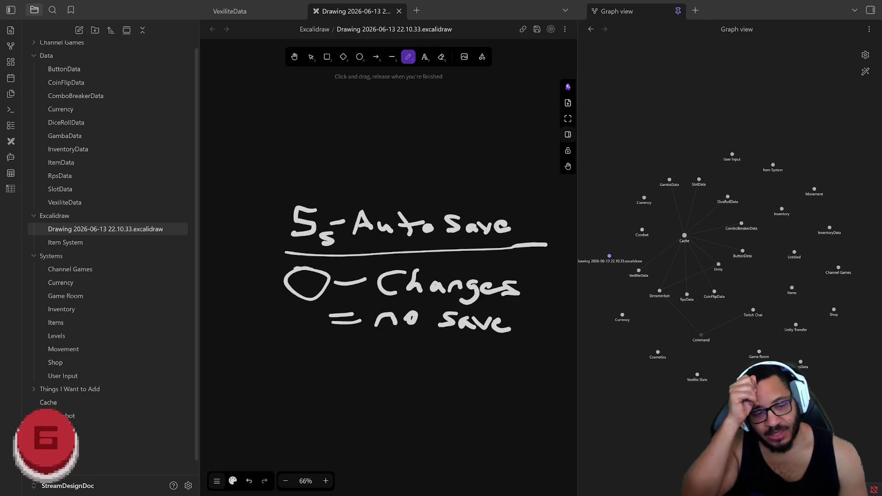
Scroll the Streamer.bot Actions list down to the Unity group's BatchSyncUserData and TransferData actions
scroll(499, 313, "down", 5)
scroll(487, 331, "down", 10)
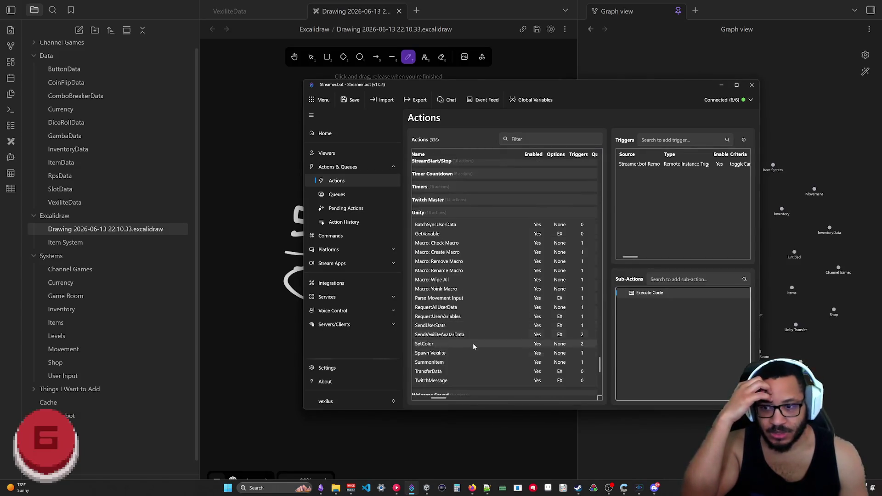
scroll(488, 338, "up", 2)
scroll(490, 338, "down", 2)
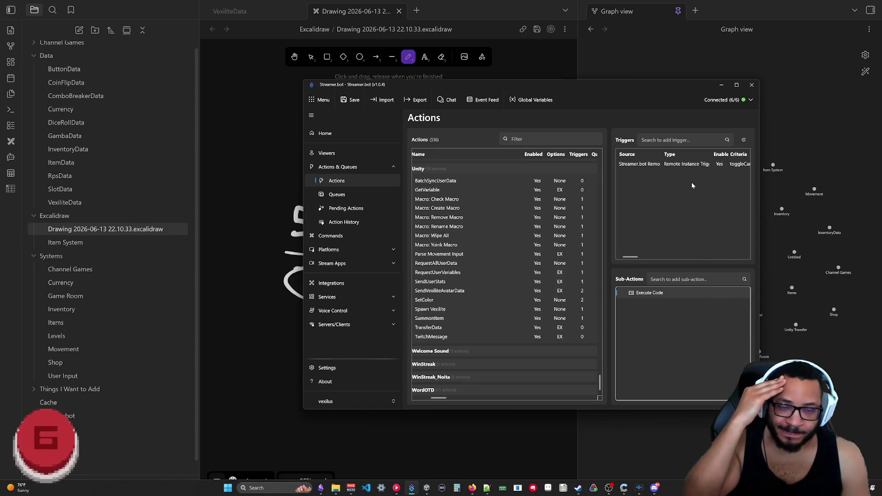
mouse_move(669, 84)
left_mouse_down()
mouse_move(693, 80)
mouse_move(710, 91)
mouse_move(728, 38)
left_mouse_up()
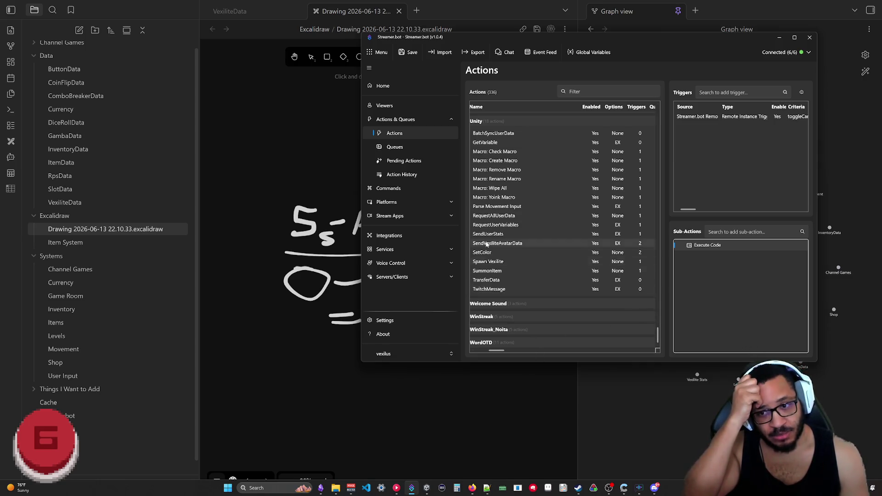
mouse_move(620, 37)
left_mouse_down()
mouse_move(613, 133)
mouse_move(616, 108)
mouse_move(594, 85)
mouse_move(614, 95)
left_mouse_up()
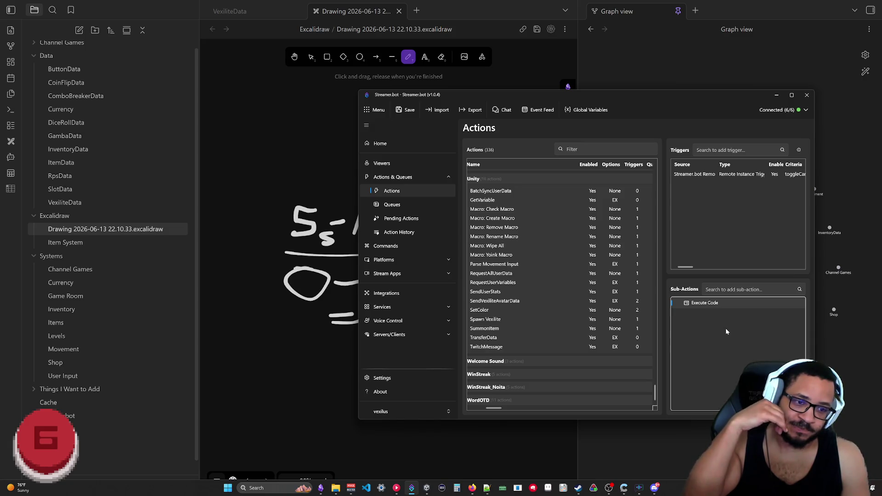
mouse_move(710, 95)
left_mouse_down()
mouse_move(713, 79)
mouse_move(731, 109)
mouse_move(717, 97)
left_mouse_up()
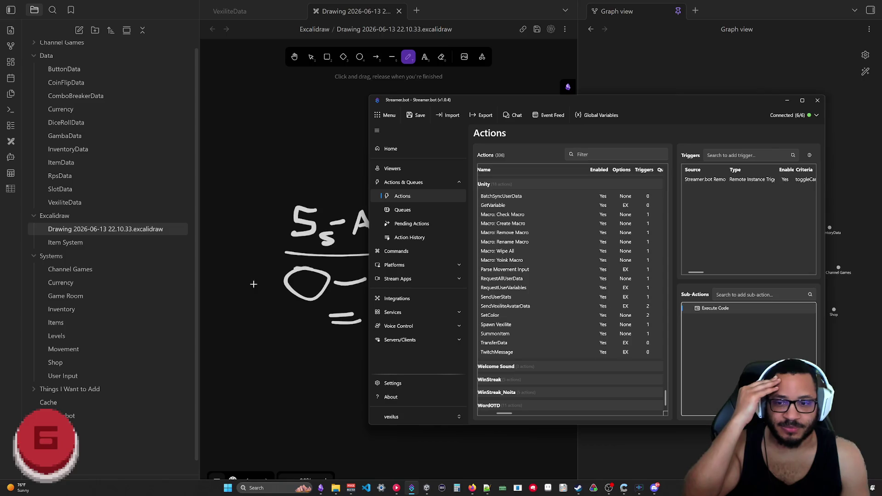
mouse_move(664, 106)
left_mouse_down()
mouse_move(652, 115)
mouse_move(669, 87)
mouse_move(670, 111)
left_mouse_up()
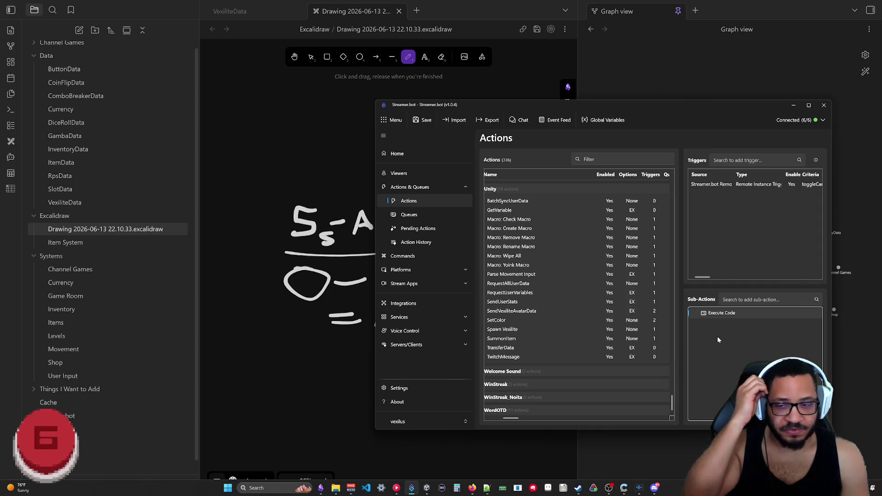
left_click(641, 80)
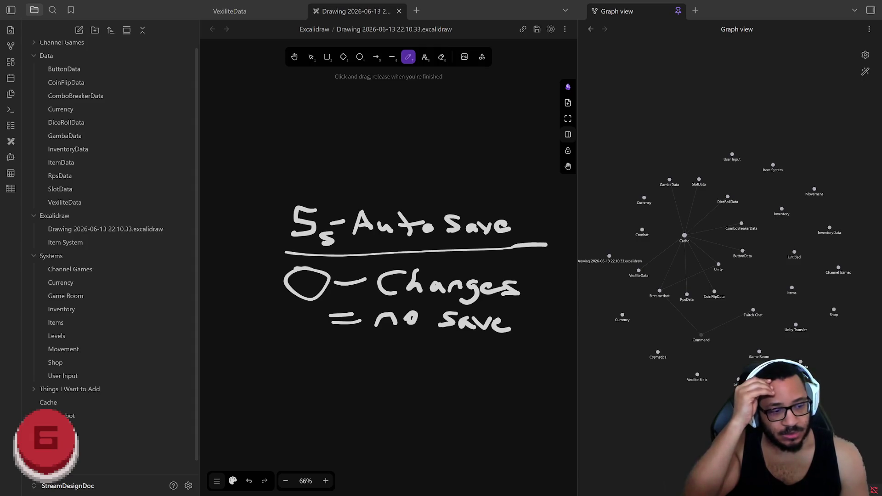
key("alt+Tab")
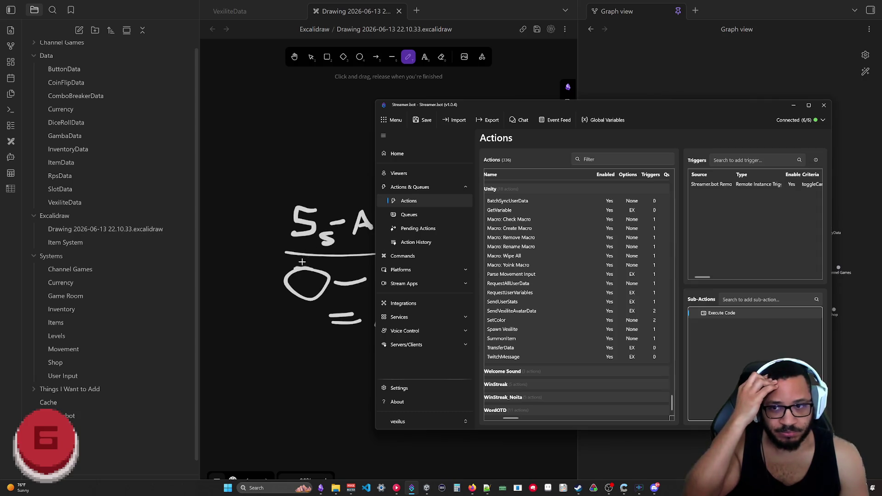
left_click_drag(658, 106, 651, 89)
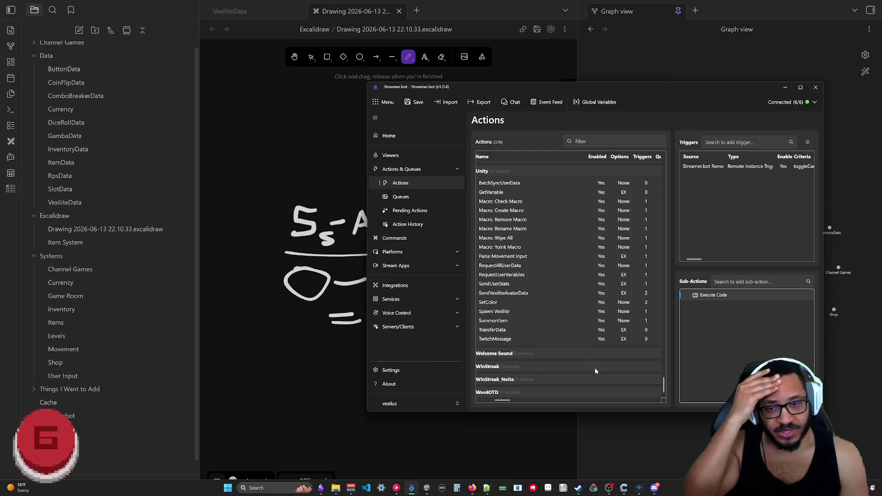
left_click_drag(682, 89, 718, 102)
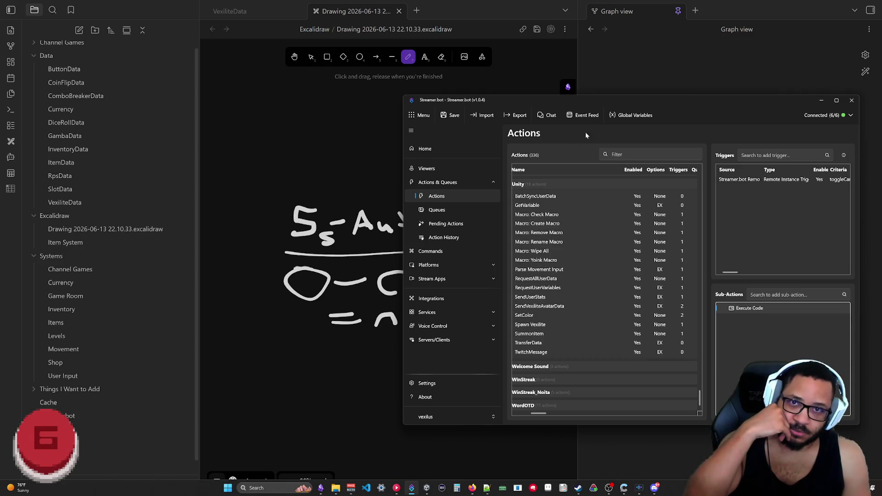
mouse_move(738, 96)
left_mouse_down()
mouse_move(719, 103)
mouse_move(740, 103)
mouse_move(735, 87)
left_mouse_up()
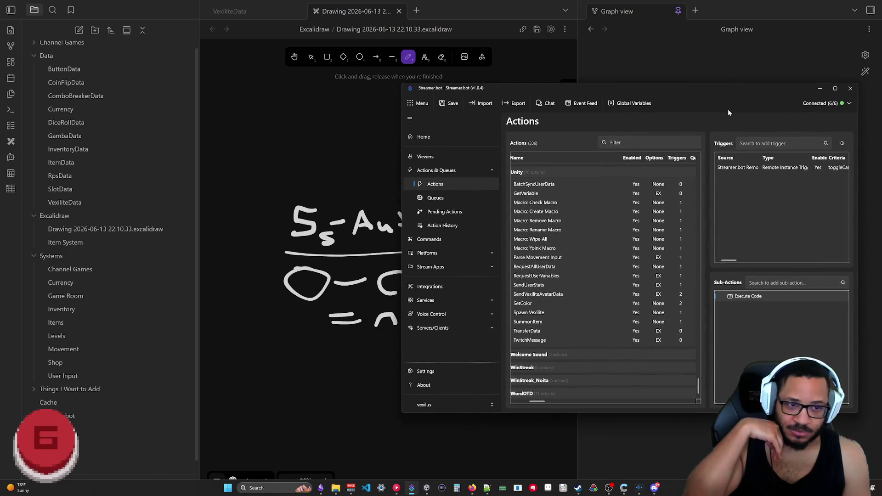
left_click_drag(726, 88, 714, 107)
left_click(807, 108)
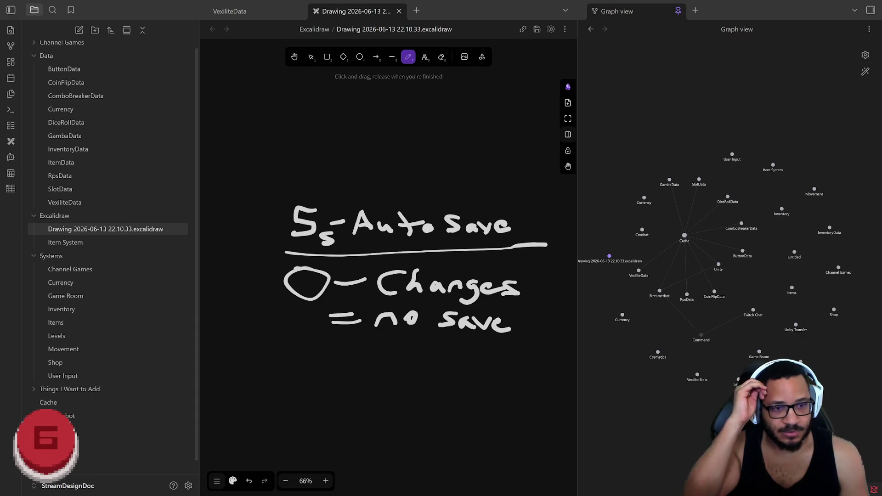
Bring Streamer.bot back in front of the Obsidian drawing with Alt+Tab
key("alt+Tab")
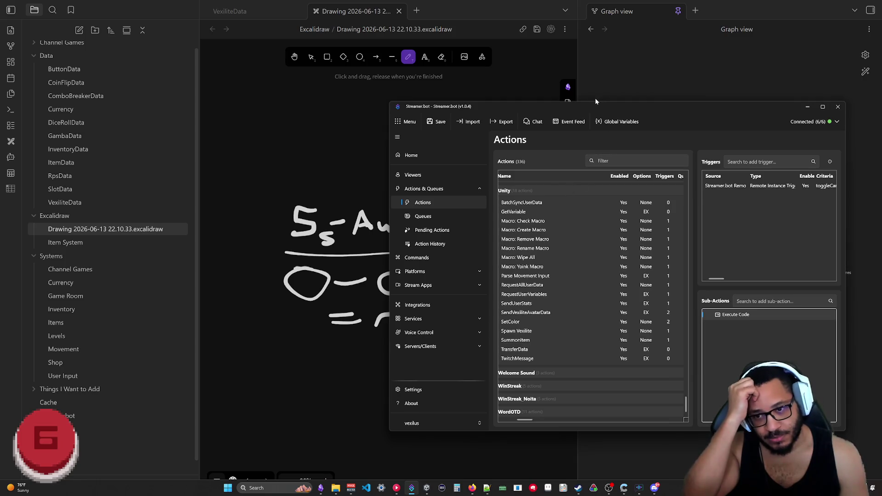
Move the Streamer.bot window up and left, then minimize it to reveal the drawing
mouse_move(594, 107)
left_mouse_down()
mouse_move(588, 91)
mouse_move(597, 111)
mouse_move(588, 123)
mouse_move(577, 104)
mouse_move(578, 115)
left_mouse_up()
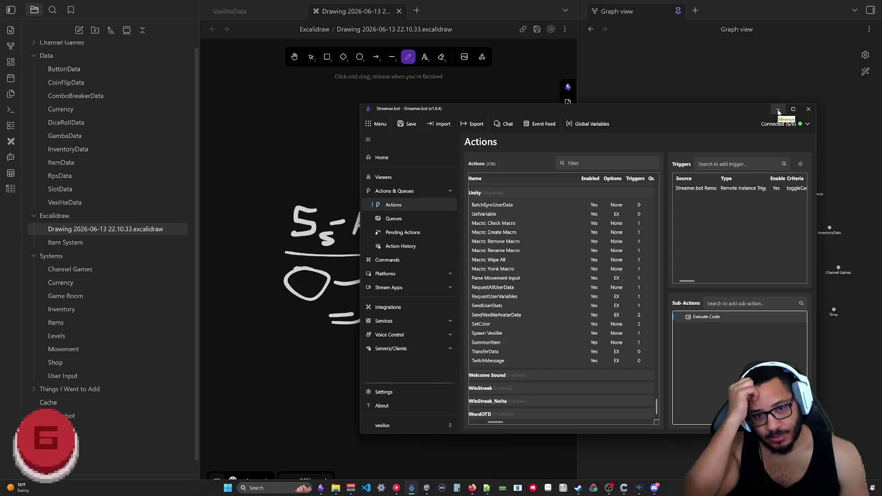
left_click(778, 110)
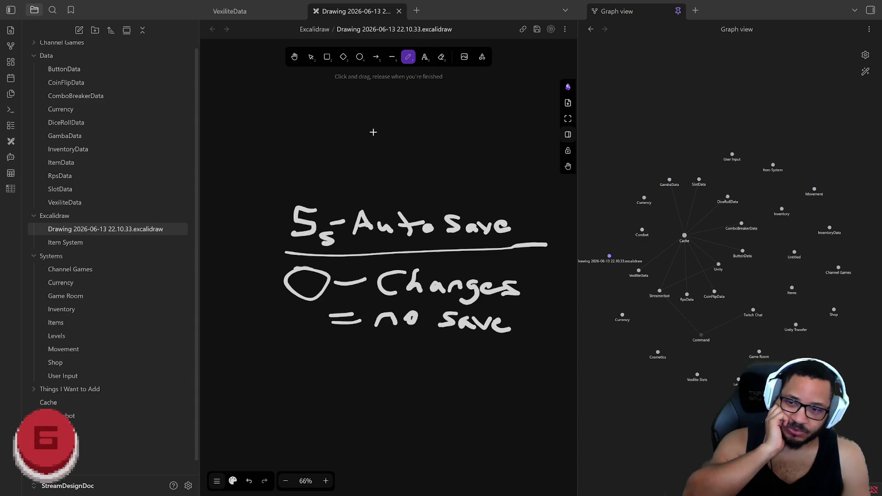
Draw a freehand loop around the auto-save sketch, then undo it
mouse_move(457, 389)
left_mouse_down()
mouse_move(456, 150)
mouse_move(284, 382)
left_mouse_up()
key("ctrl+z")
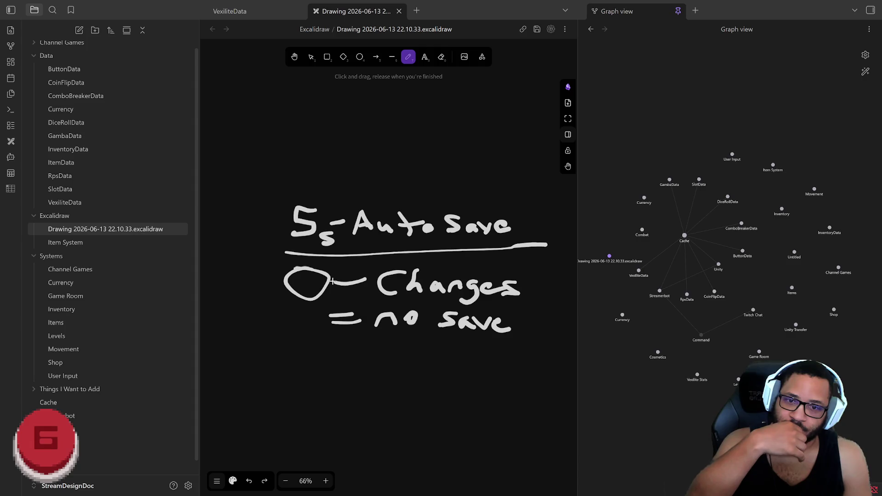
Mark up the auto-save sketch with a freehand box and cross-out, widening the drawing pane
mouse_move(550, 192)
left_mouse_down()
mouse_move(561, 364)
mouse_move(252, 260)
mouse_move(551, 164)
mouse_move(562, 259)
left_mouse_up()
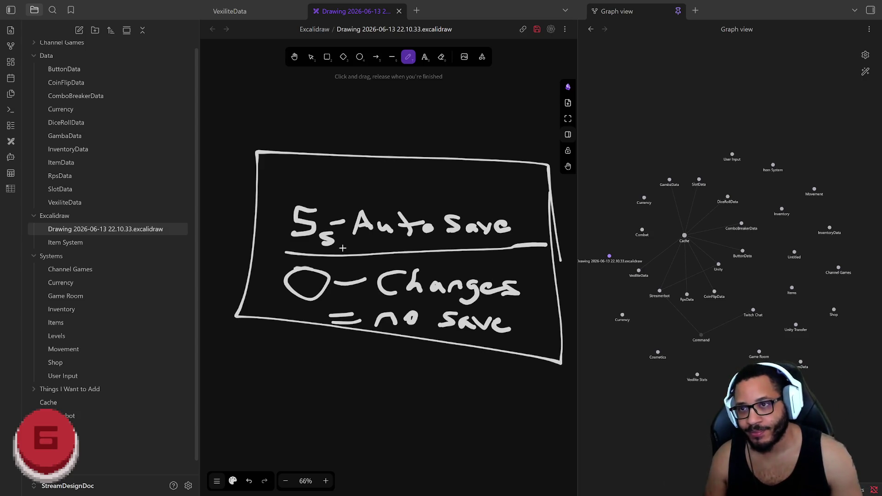
mouse_move(578, 215)
left_mouse_down()
mouse_move(671, 211)
mouse_move(650, 209)
left_mouse_up()
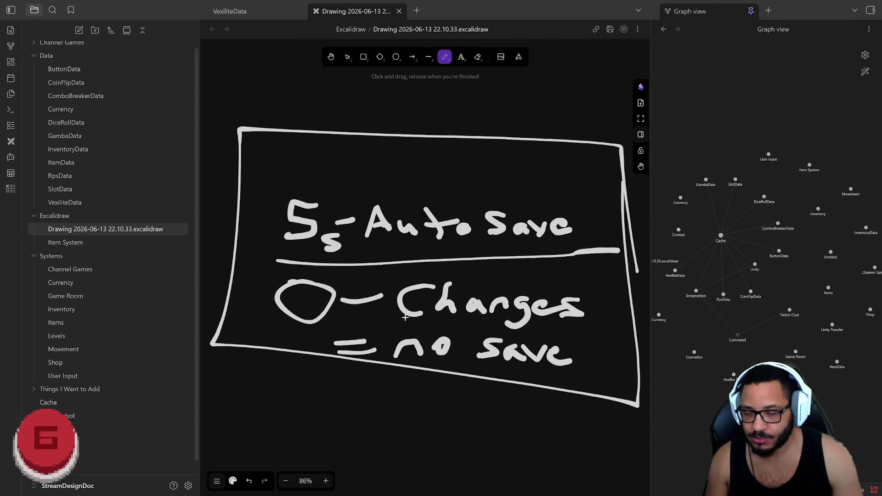
scroll(407, 318, "down", 3)
mouse_move(265, 148)
left_mouse_down()
mouse_move(619, 434)
mouse_move(598, 412)
left_mouse_up()
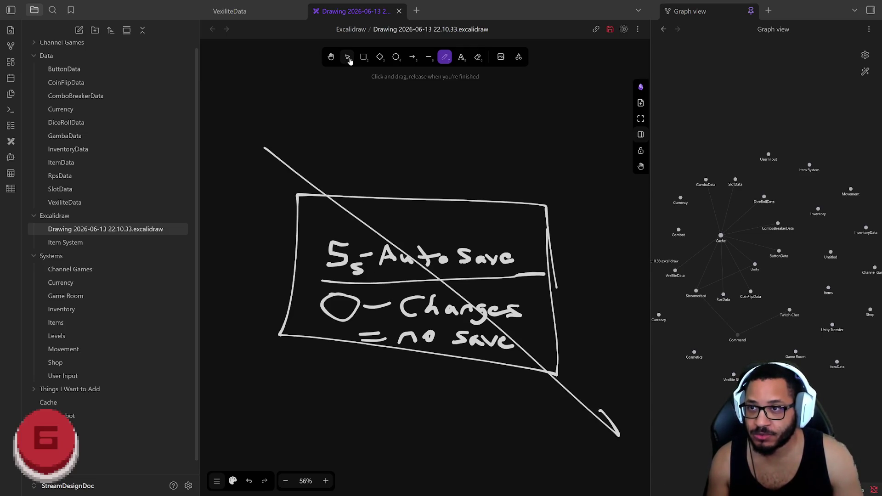
Delete every element in the drawing and draw an empty rectangle near the top-left
key("v")
left_click_drag(235, 106, 629, 449)
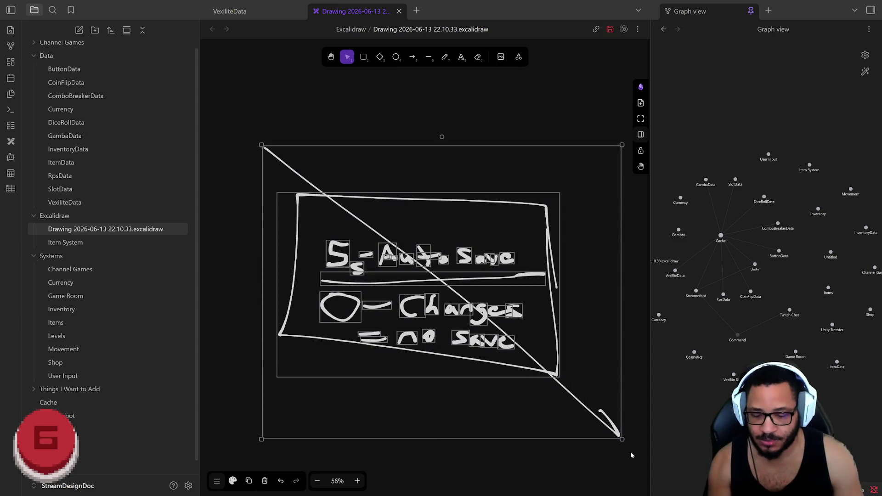
key("Delete")
left_click(364, 58)
mouse_move(242, 79)
left_mouse_down()
mouse_move(358, 140)
mouse_move(370, 116)
mouse_move(355, 117)
left_mouse_up()
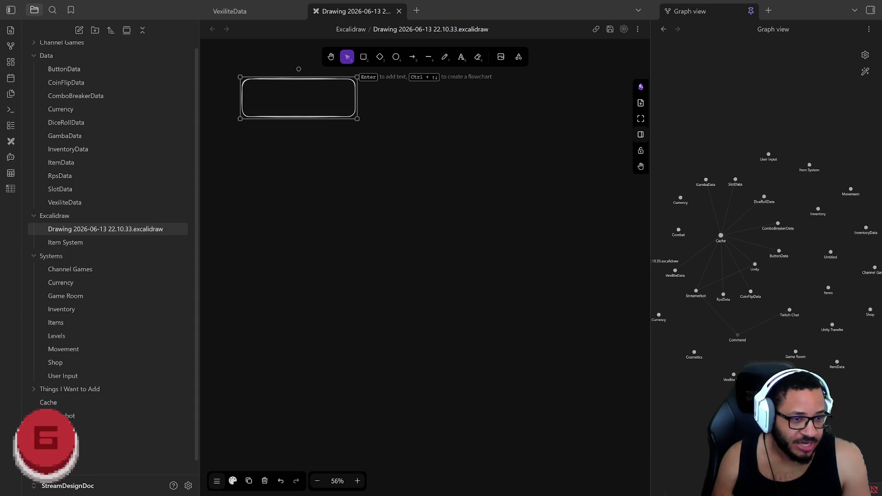
Move the Stream Games window aside over the Excalidraw drawing
left_click_drag(135, 344, 305, 337)
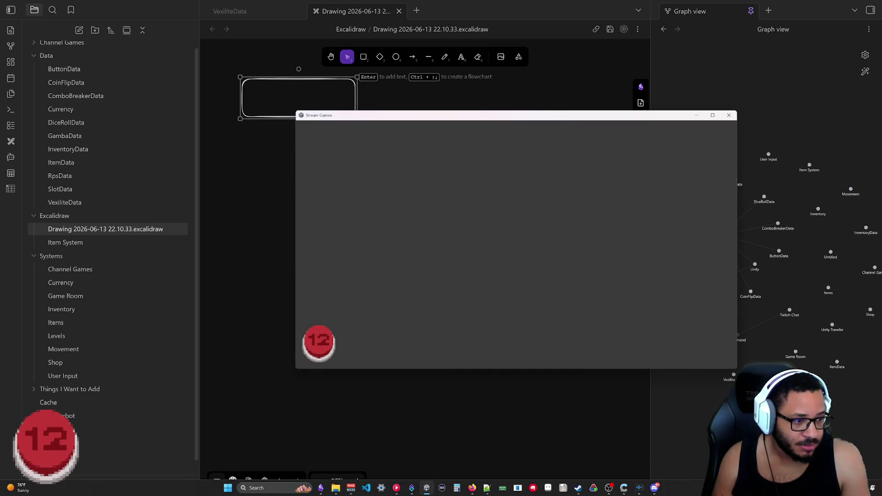
In Streamer.bot's Actions list, collapse Unity and Camera Actions and expand the Button Game group
left_click(412, 488)
scroll(550, 276, "up", 1)
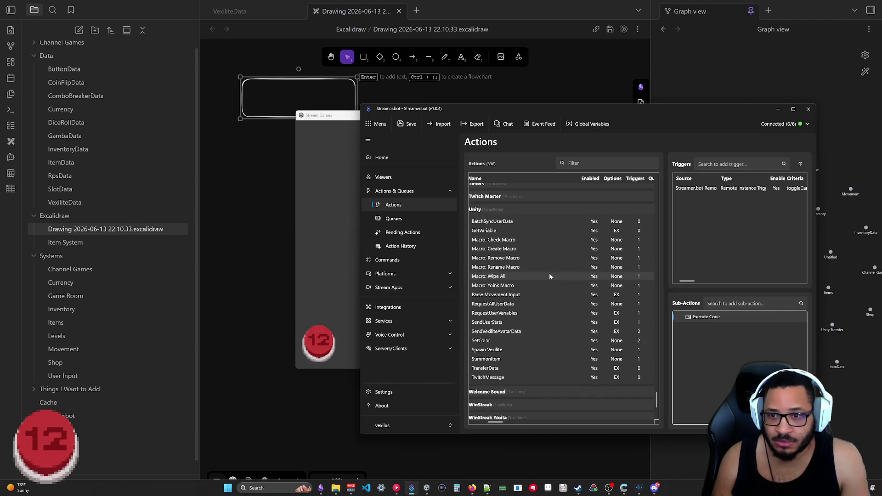
scroll(525, 211, "up", 3)
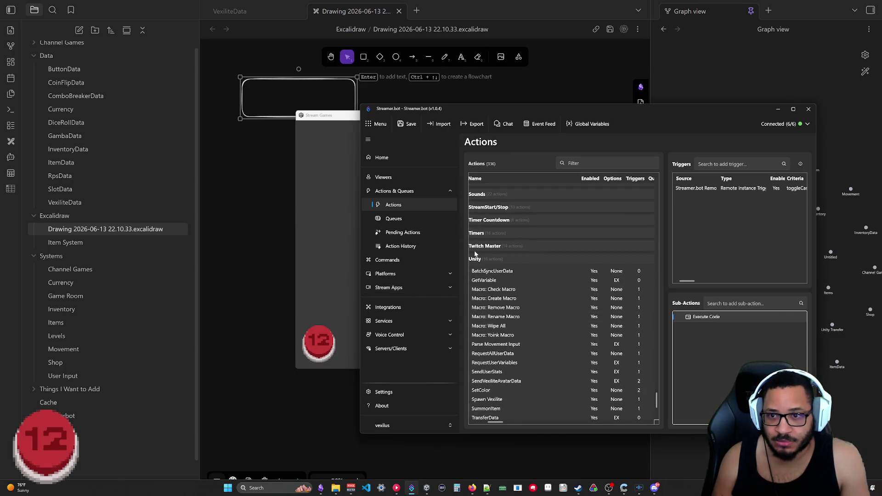
left_click(484, 260)
mouse_move(657, 412)
left_mouse_down()
mouse_move(672, 213)
mouse_move(659, 184)
left_mouse_up()
left_click(480, 255)
left_click(485, 243)
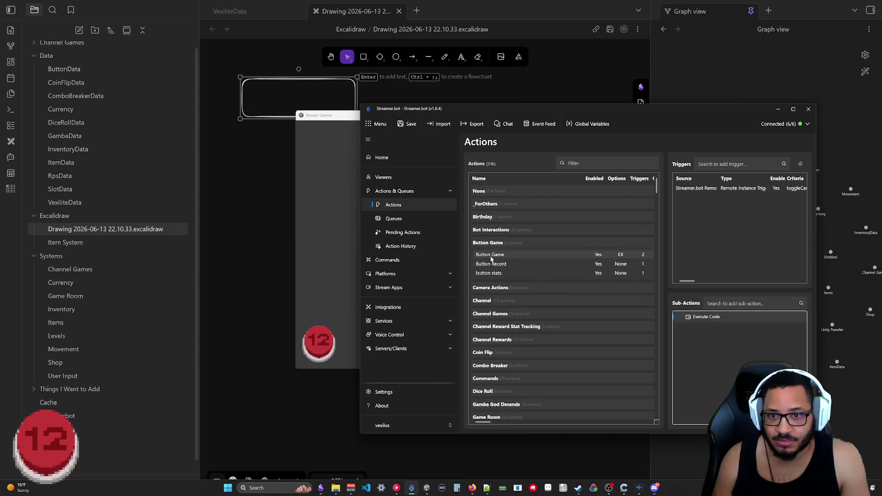
Uncheck Exclude from History for Button Game, open Action History, and arrange the game window beside it
right_click(491, 259)
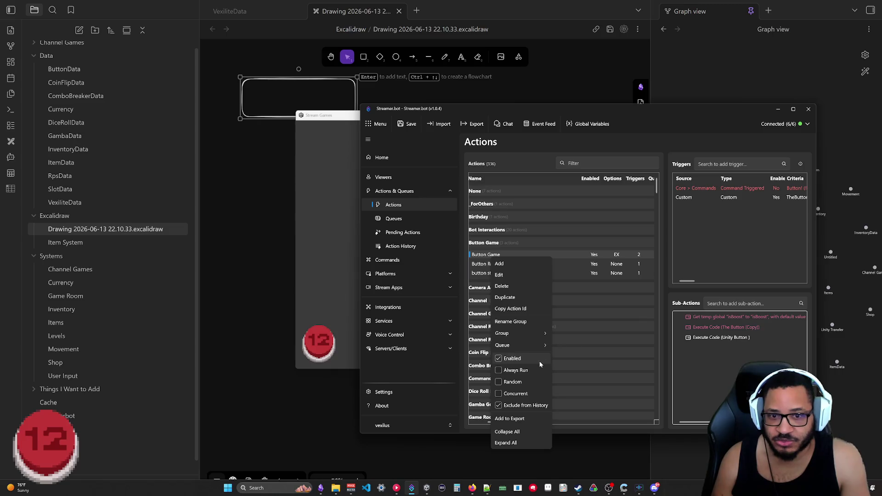
left_click(515, 405)
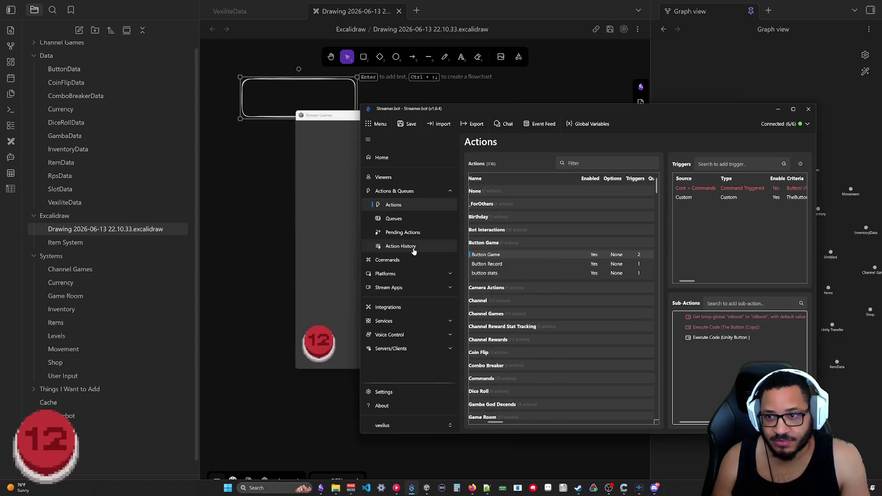
left_click(412, 247)
mouse_move(344, 116)
left_mouse_down()
mouse_move(80, 117)
mouse_move(82, 107)
left_mouse_up()
mouse_move(473, 192)
left_mouse_down()
mouse_move(285, 186)
mouse_move(504, 176)
mouse_move(473, 179)
left_mouse_up()
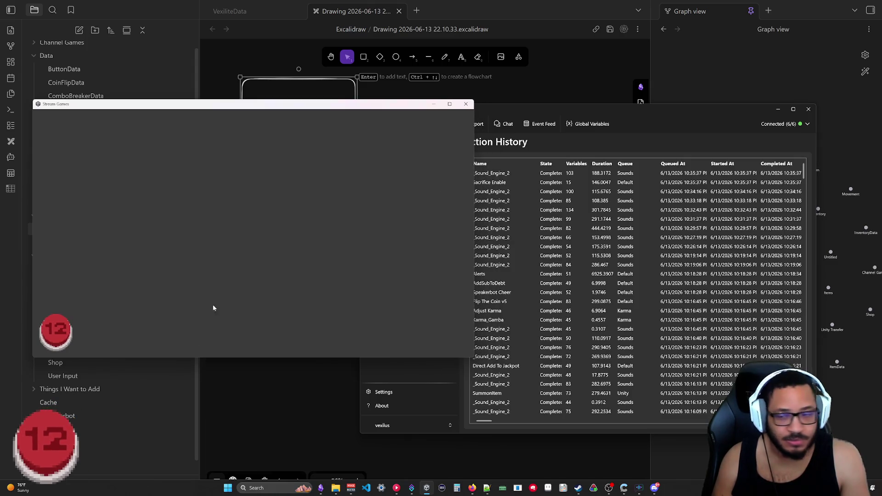
Press the red Stream Games button dozens of times so Button Game runs fill Action History
left_click(56, 334)
mouse_move(600, 109)
left_mouse_down()
mouse_move(665, 114)
mouse_move(655, 115)
left_mouse_up()
left_click(60, 333)
left_click(60, 334)
left_click(61, 333)
left_click(60, 334)
left_click(60, 333)
left_click(59, 332)
left_click(60, 331)
left_click(60, 332)
left_click(59, 332)
left_click(60, 332)
left_click(60, 332)
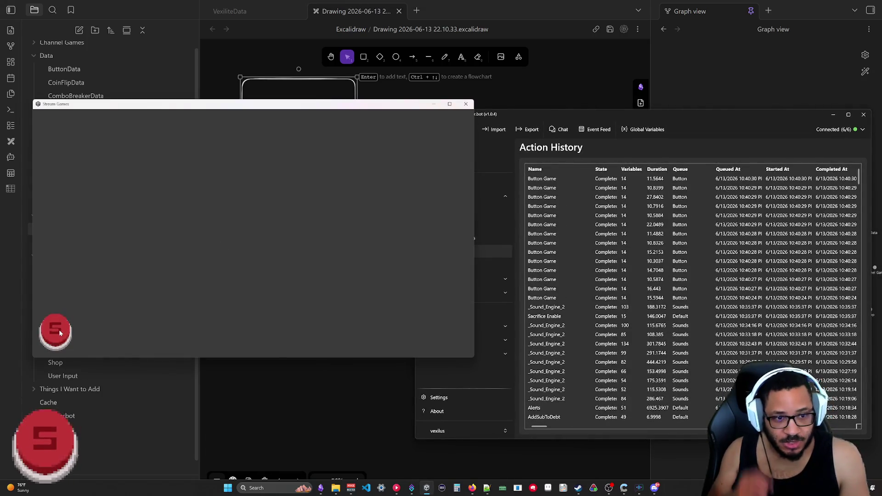
left_click(60, 332)
left_click(59, 332)
left_click(60, 333)
left_click(60, 333)
left_click(60, 333)
left_click(59, 332)
left_click(59, 333)
left_click(59, 333)
left_click(59, 333)
left_click(60, 333)
left_click(60, 332)
left_click(60, 332)
left_click(60, 332)
left_click(59, 331)
left_click(60, 331)
left_click(60, 332)
left_click(59, 332)
left_click(60, 332)
left_click(59, 331)
left_click(59, 331)
left_click(59, 331)
left_click(59, 331)
left_click(58, 331)
left_click(59, 331)
left_click(59, 331)
left_click(58, 331)
left_click(59, 330)
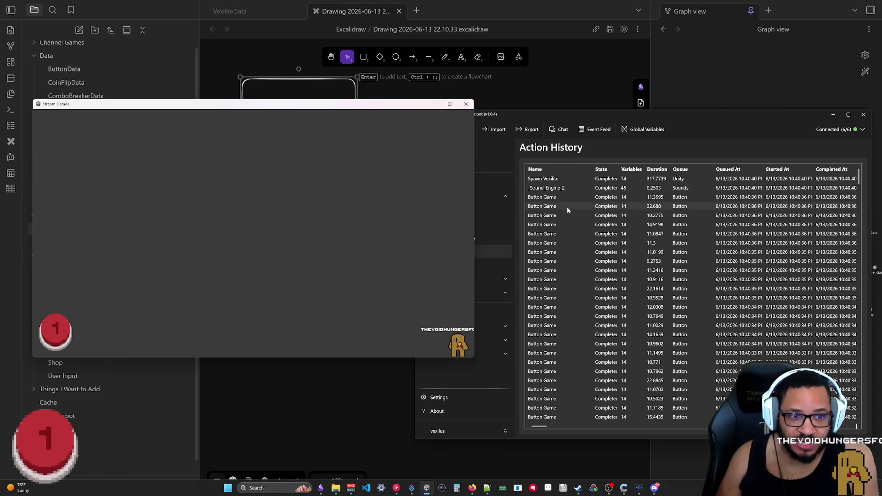
left_click(51, 333)
left_click(51, 333)
left_click(51, 333)
left_click(51, 333)
left_click(51, 333)
left_click(51, 333)
left_click(51, 333)
left_click(52, 333)
left_click(52, 333)
left_click(51, 333)
left_click(52, 333)
left_click(52, 333)
left_click(53, 333)
left_click(52, 333)
left_click(54, 335)
left_click(53, 334)
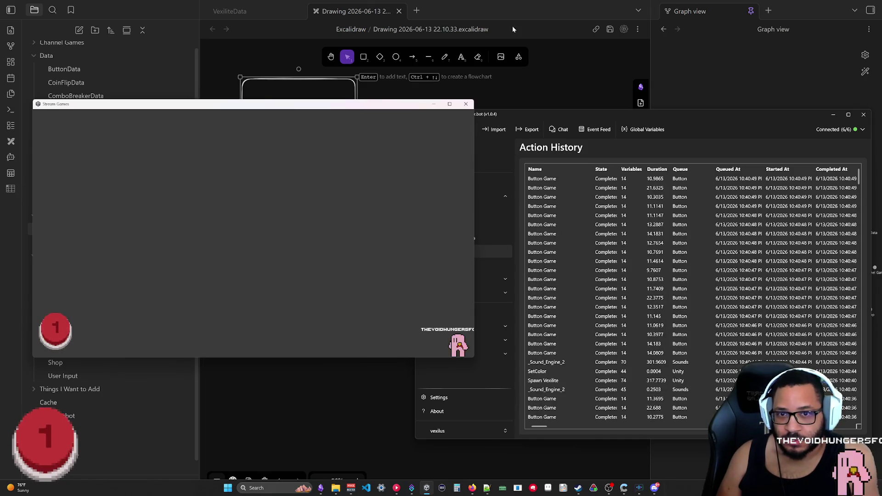
left_click(65, 331)
left_click(65, 330)
left_click(65, 331)
left_click(65, 330)
left_click(65, 330)
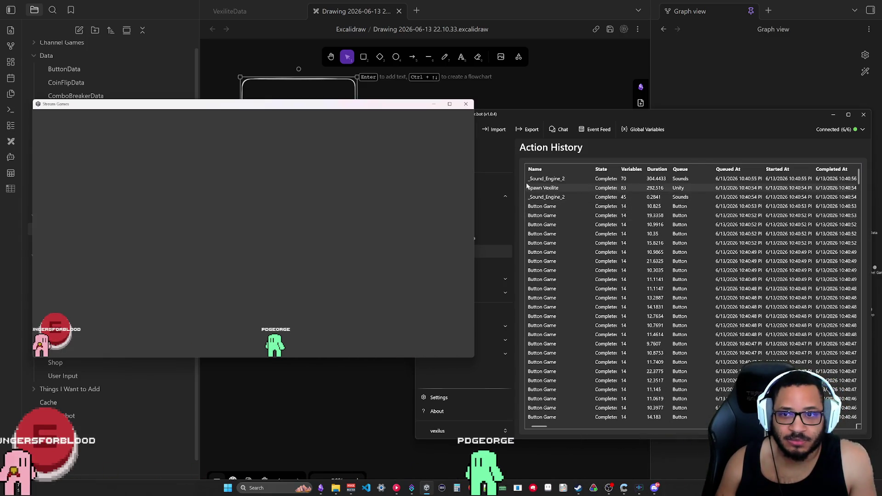
Nudge the game window slightly, then press the red button repeatedly to log more Button Game runs
mouse_move(295, 108)
left_mouse_down()
mouse_move(269, 96)
mouse_move(285, 115)
left_mouse_up()
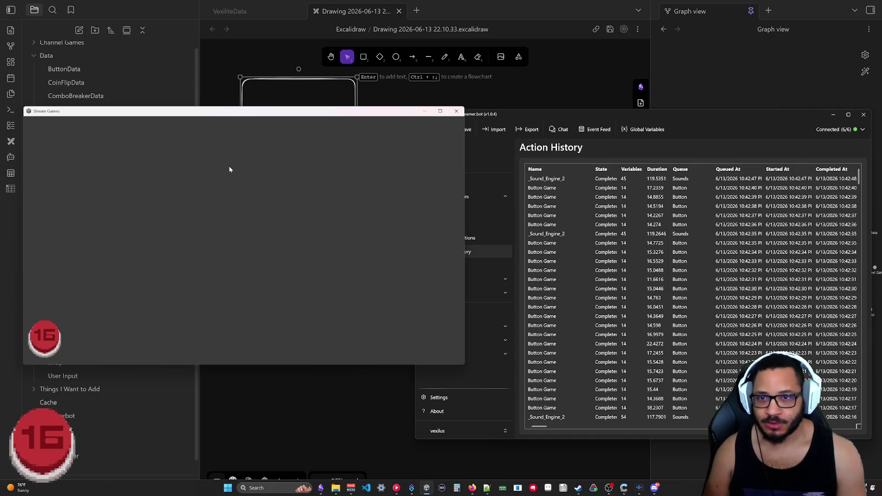
left_click(46, 340)
left_click(46, 340)
left_click(47, 343)
left_click(47, 342)
left_click(48, 346)
left_click(48, 346)
left_click(48, 346)
left_click(49, 346)
left_click(51, 345)
left_click(51, 345)
left_click(55, 342)
left_click(58, 341)
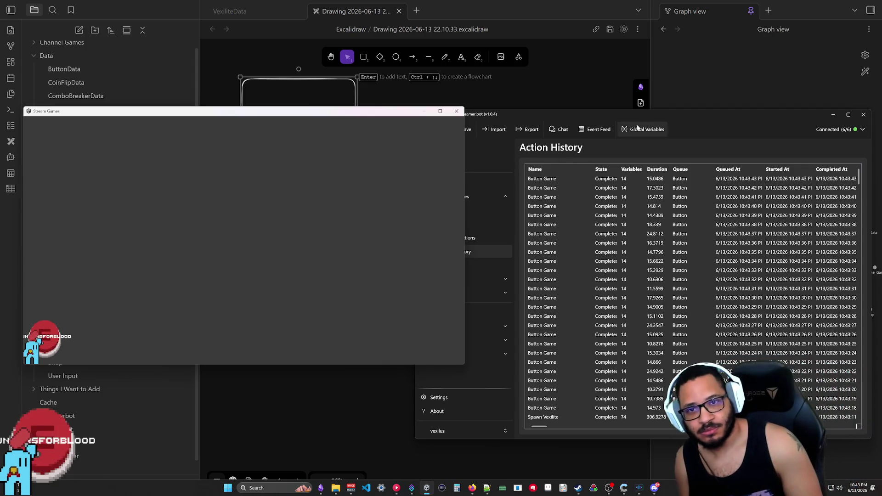
Add the Button Game action to the export from Streamer.bot's Actions list, then minimize Streamer.bot
left_click(478, 212)
left_click(448, 210)
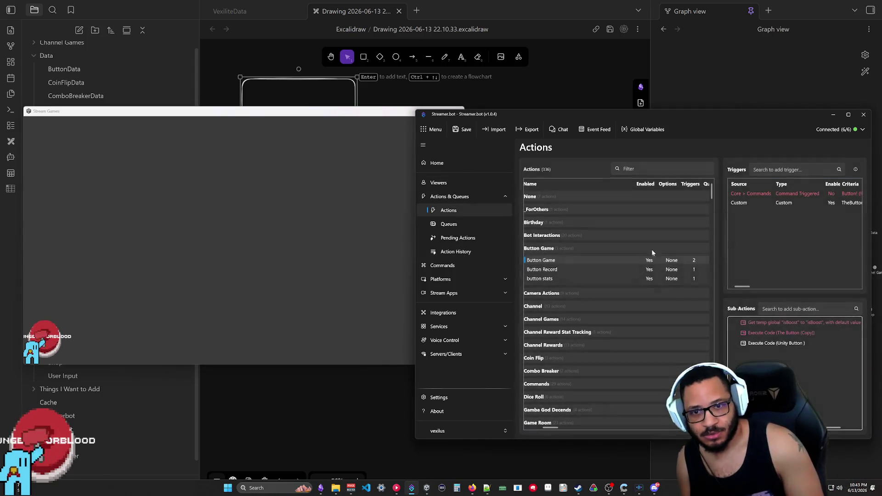
right_click(619, 265)
left_click(636, 426)
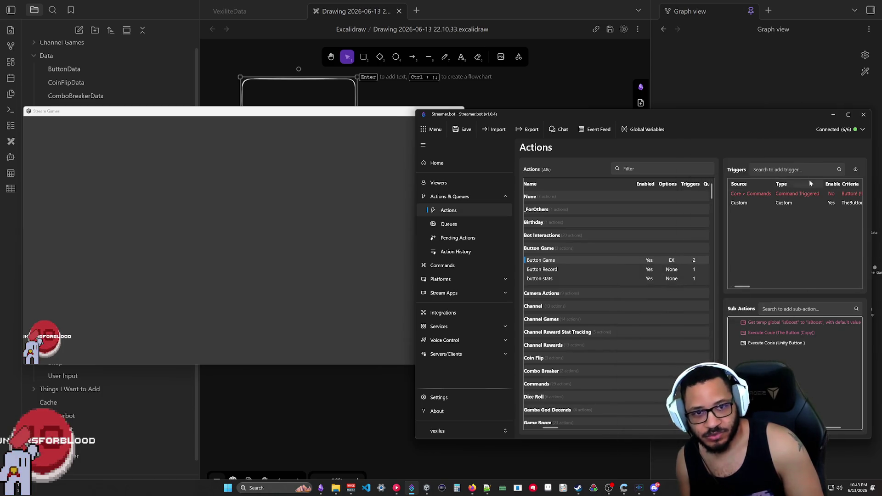
left_click(834, 115)
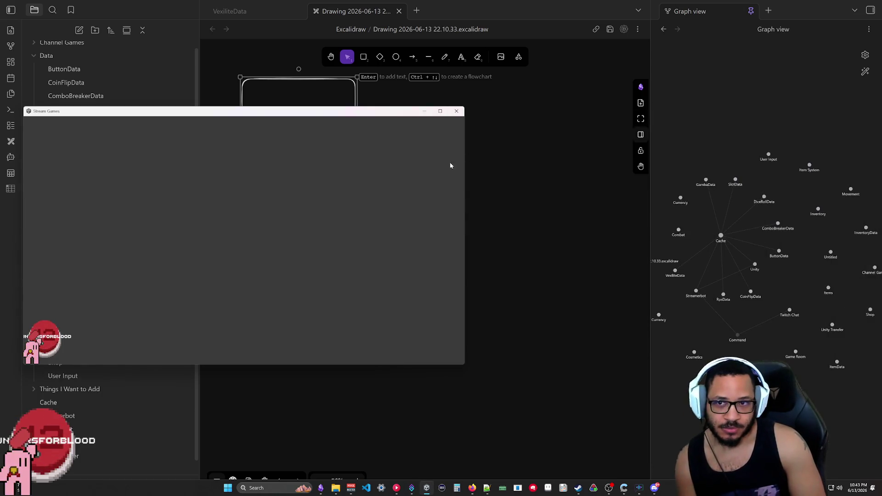
Close and delete the Drawing file, then place the cursor below Currency in VexiliteData
left_click(416, 111)
left_click(399, 11)
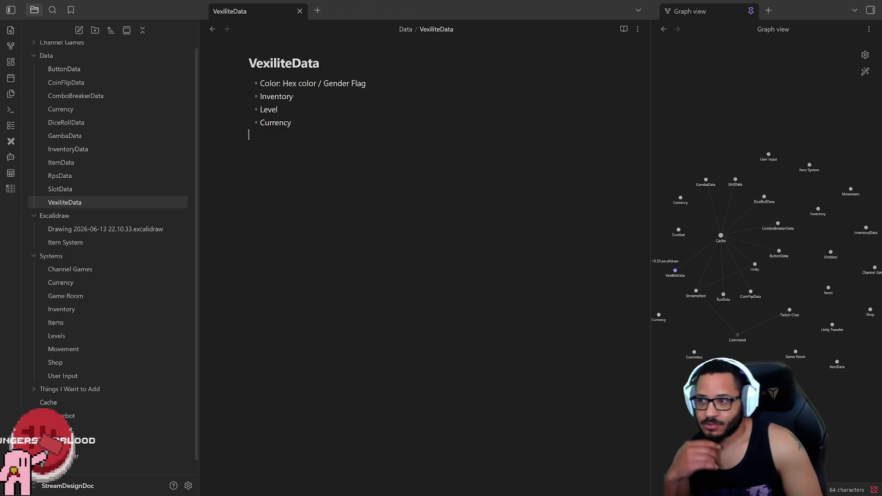
right_click(85, 230)
left_click(115, 473)
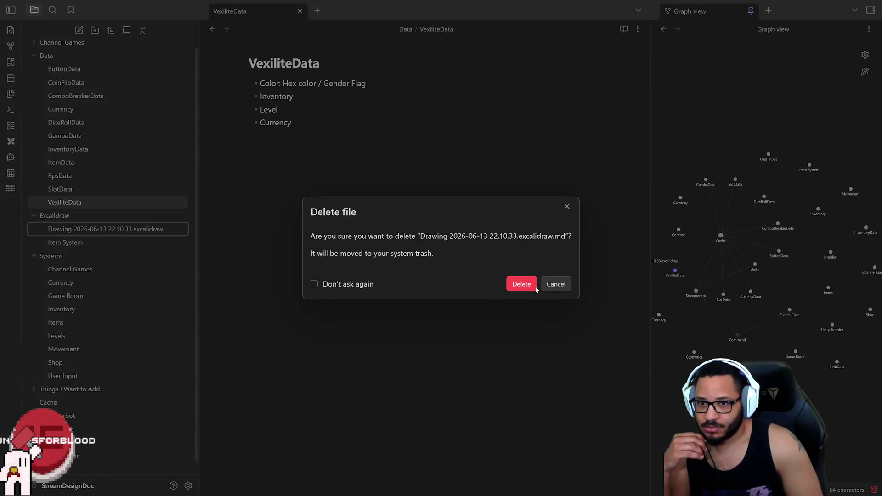
left_click(522, 284)
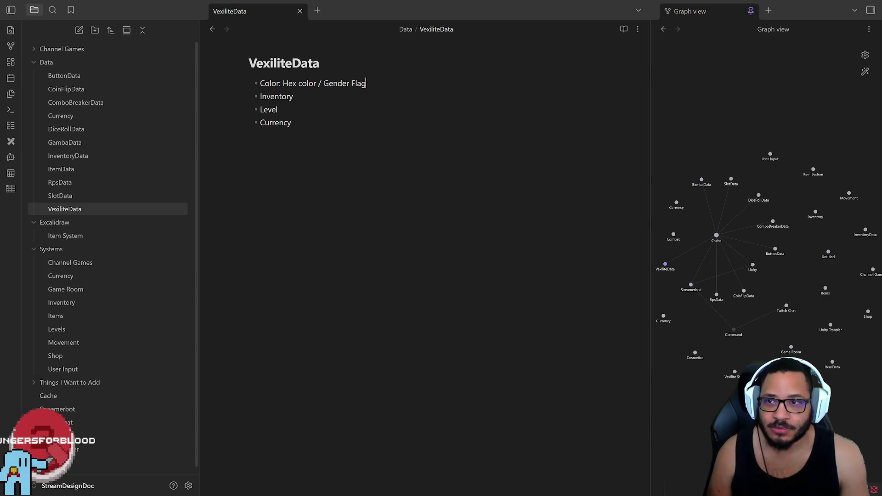
key("shift+Home")
left_click(249, 135)
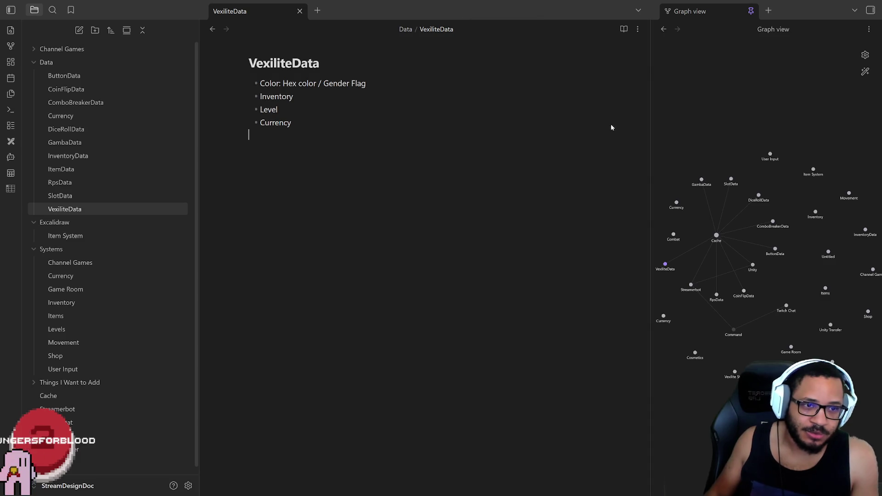
left_click_drag(283, 83, 366, 83)
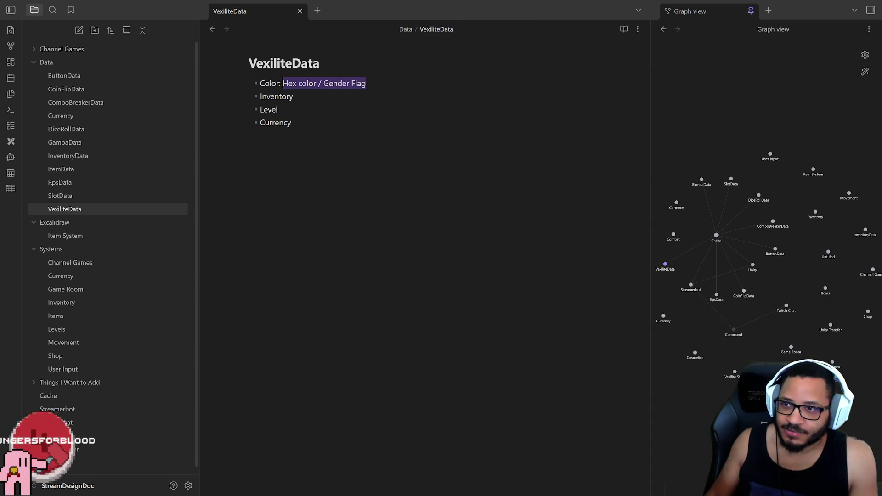
left_click(248, 135)
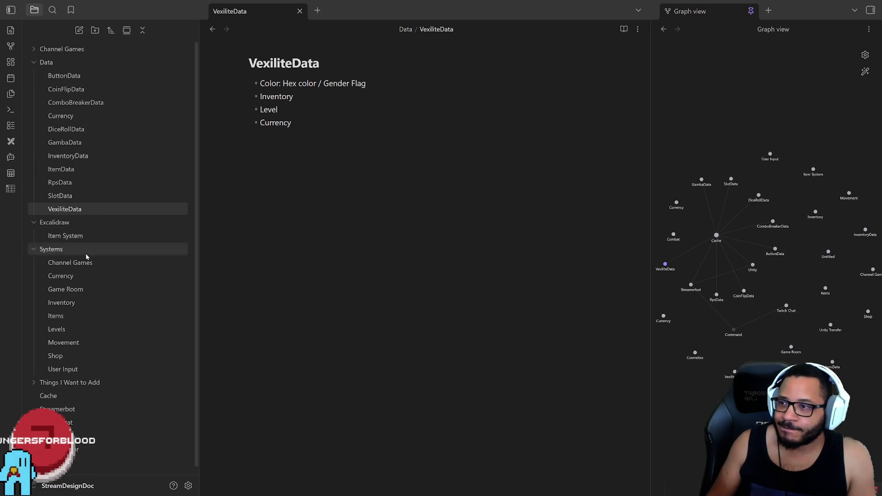
View the empty Channel Games note, then open Cache and select its game data links through VexiliteData
left_click(99, 267)
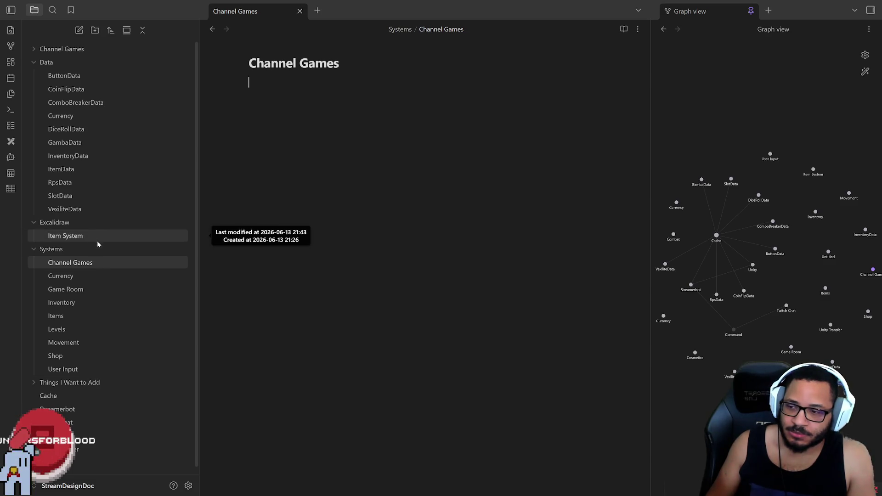
left_click(54, 398)
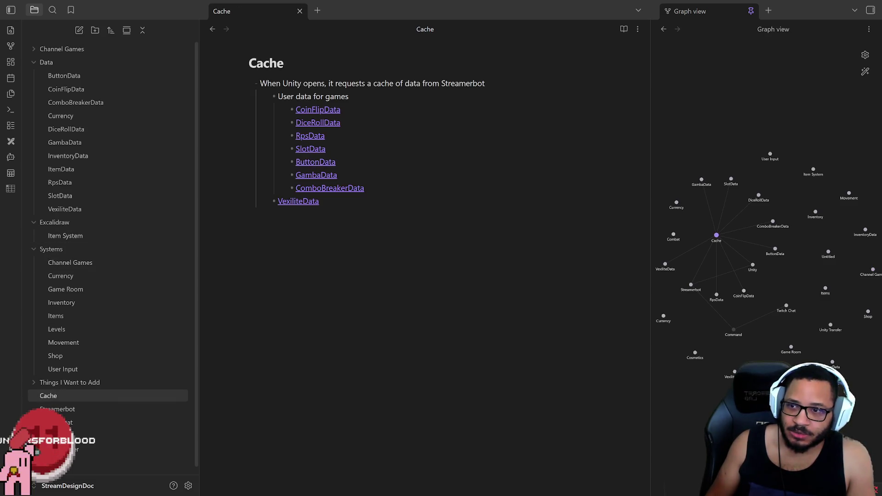
left_click(349, 162)
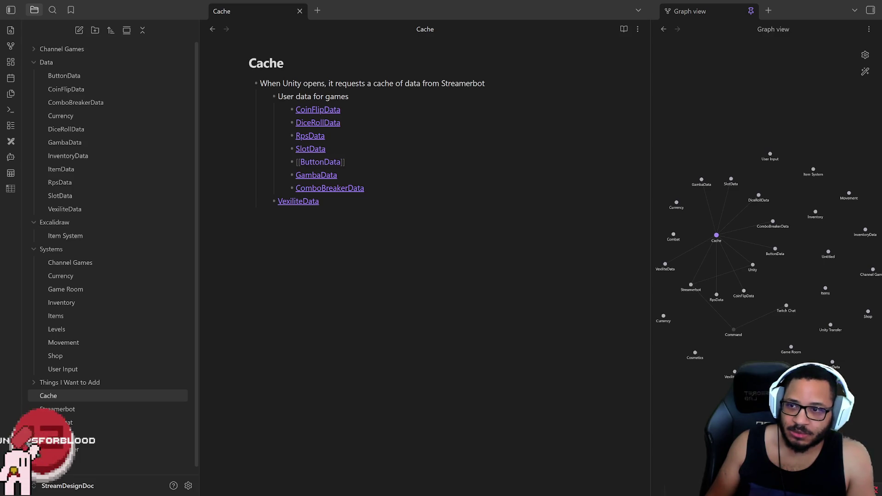
mouse_move(319, 202)
left_mouse_down()
mouse_move(173, 64)
mouse_move(205, 91)
mouse_move(275, 97)
left_mouse_up()
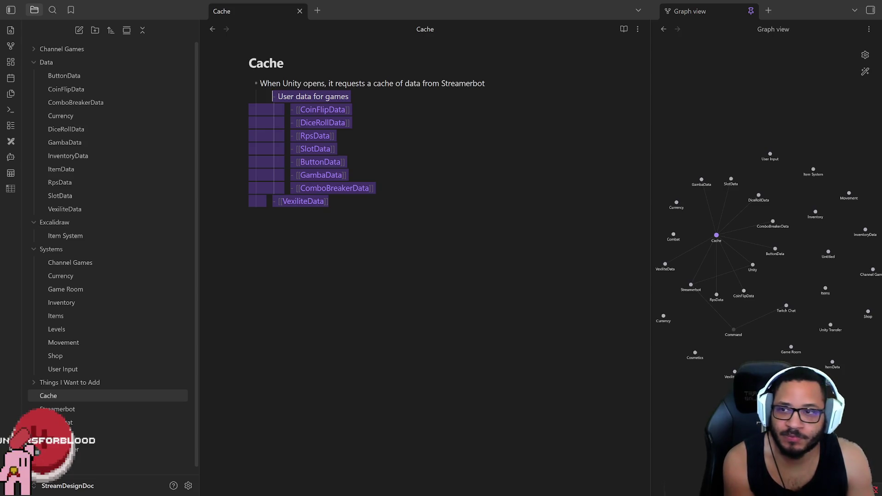
Select the Cache bullet list, delete the Cache note, then open ButtonData and Channel Games
left_click(329, 202)
left_click_drag(329, 202, 240, 90)
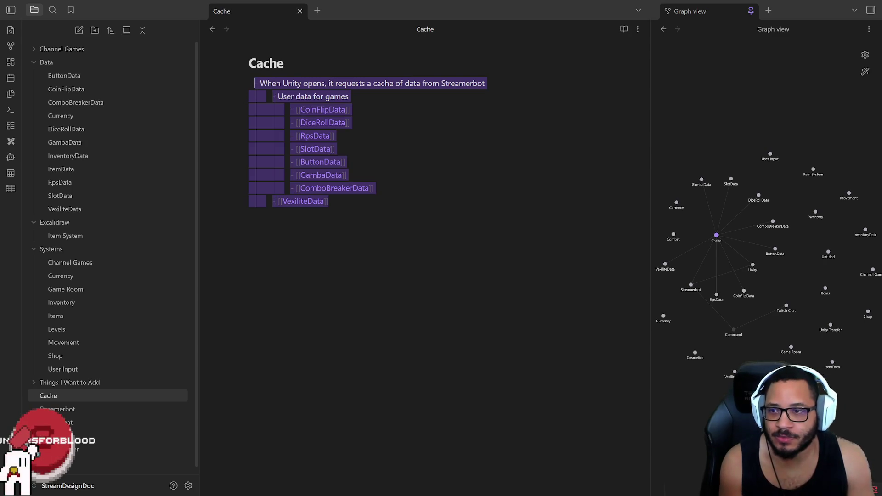
right_click(52, 398)
left_click(85, 389)
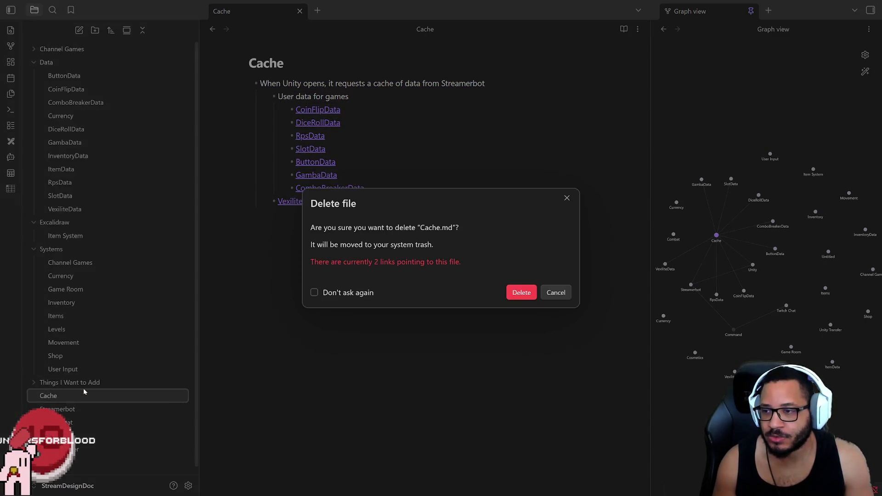
left_click(522, 291)
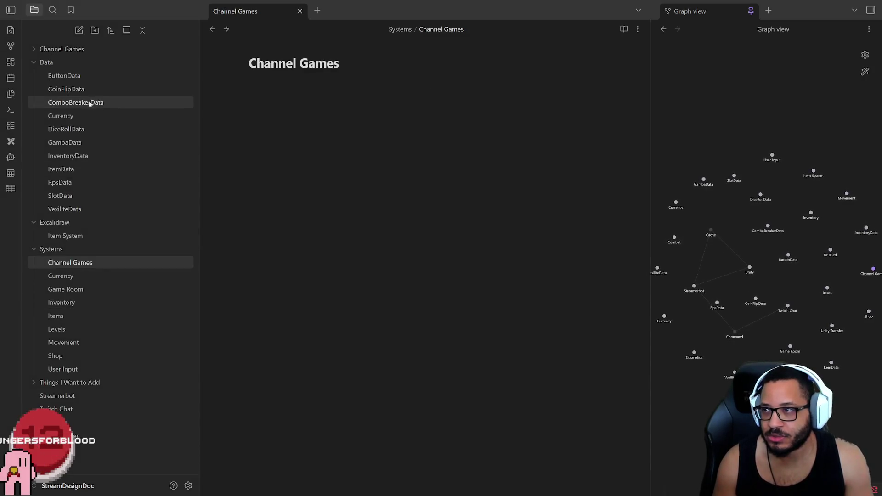
left_click(74, 76)
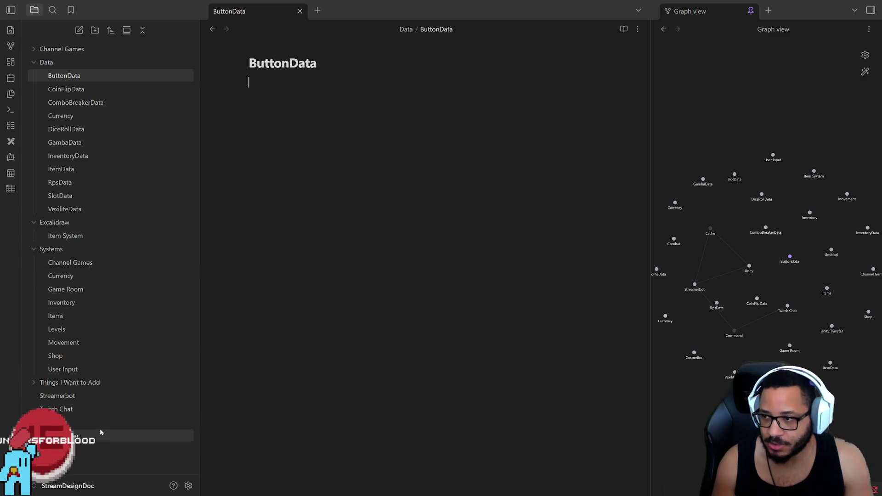
left_click(82, 264)
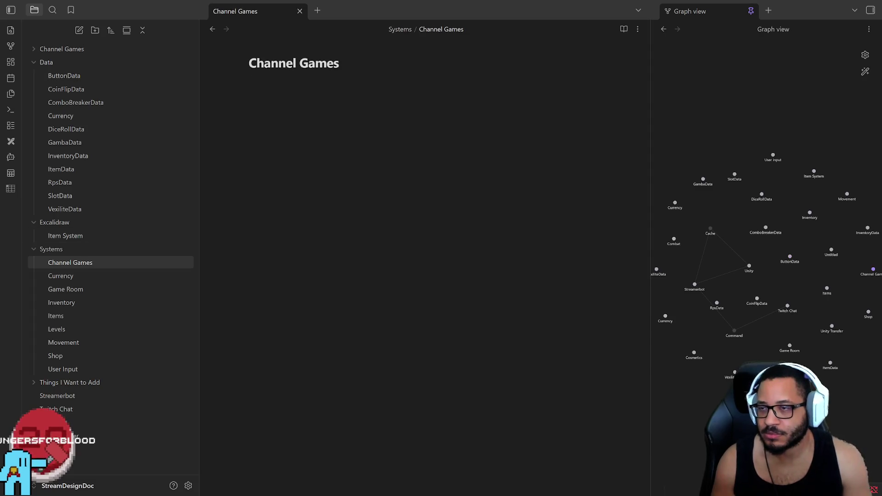
Write the italic line 'Button Data gets batch saved periodically due to frequency of use', then open RpsData
type("*")
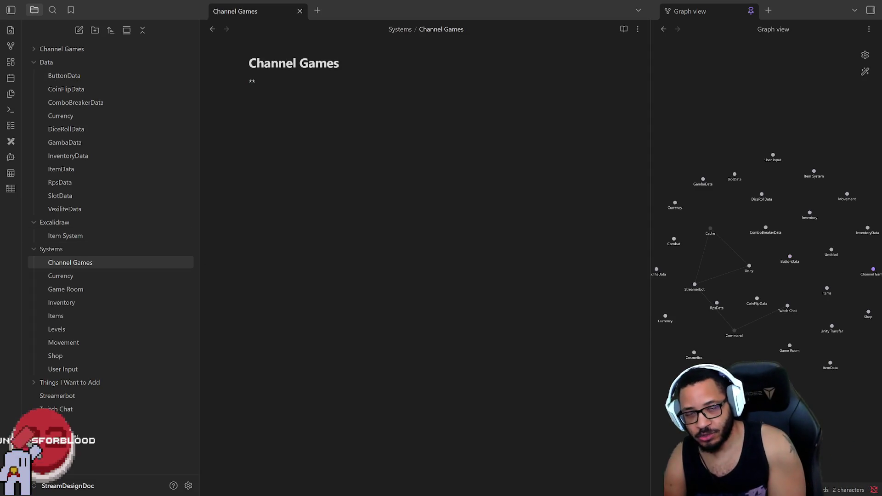
type("Button Dat")
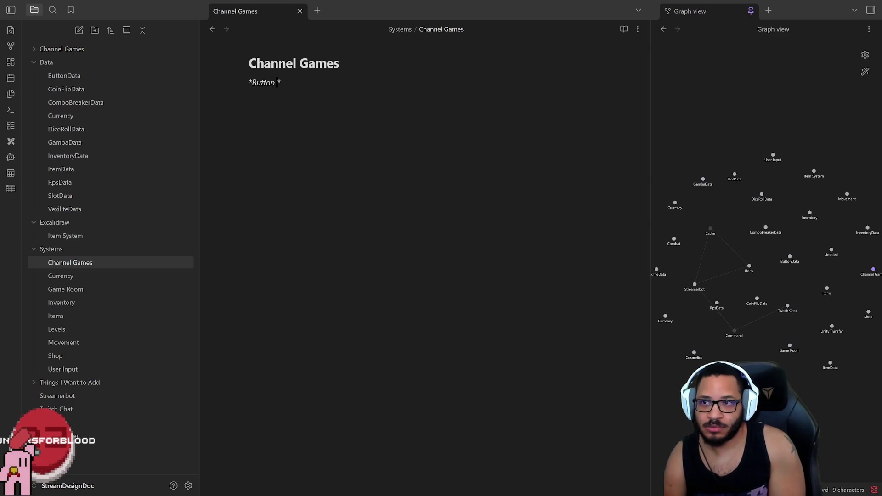
type("a gets s")
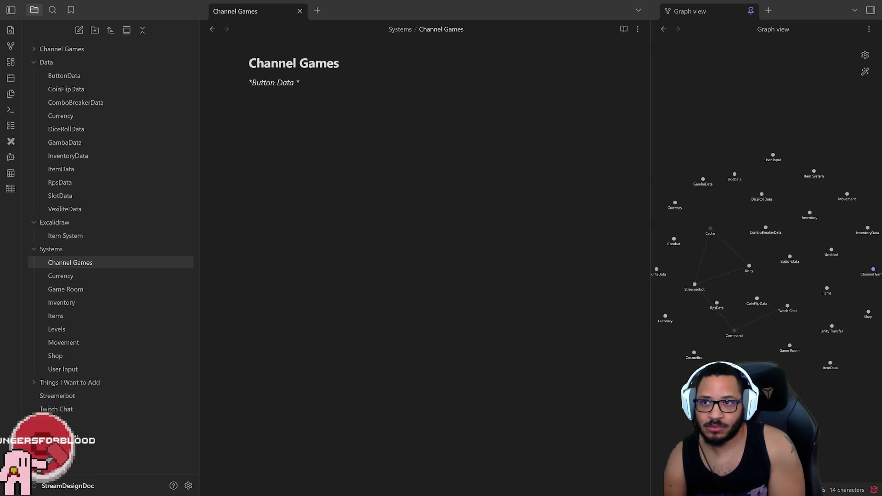
type("aved in ")
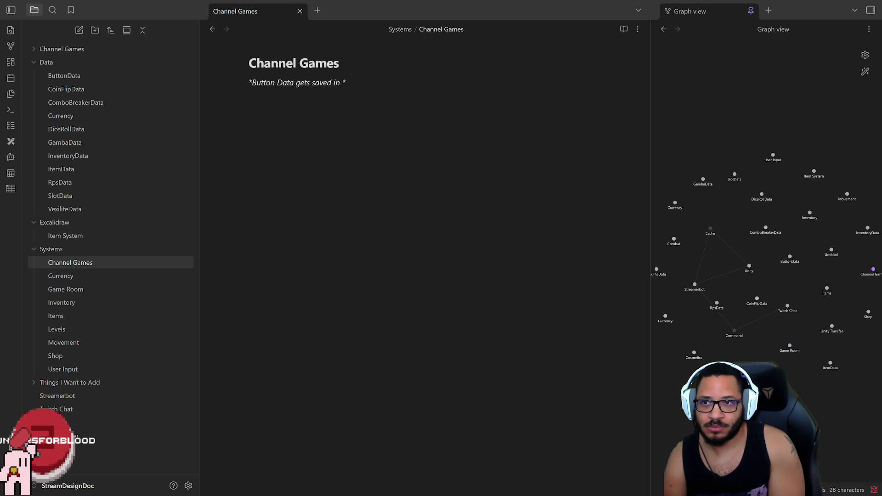
type("per")
key("BackSpace")
key("BackSpace")
key("BackSpace")
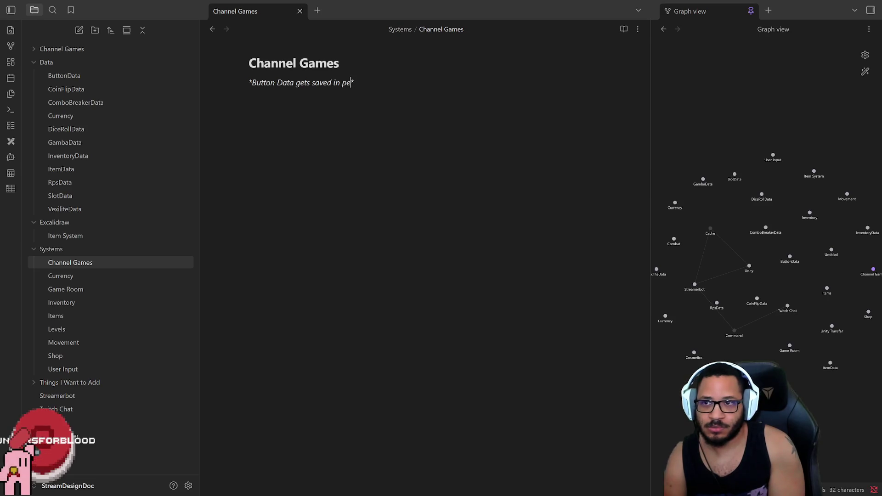
key("BackSpace")
key("BackSpace")
key("BackSpace")
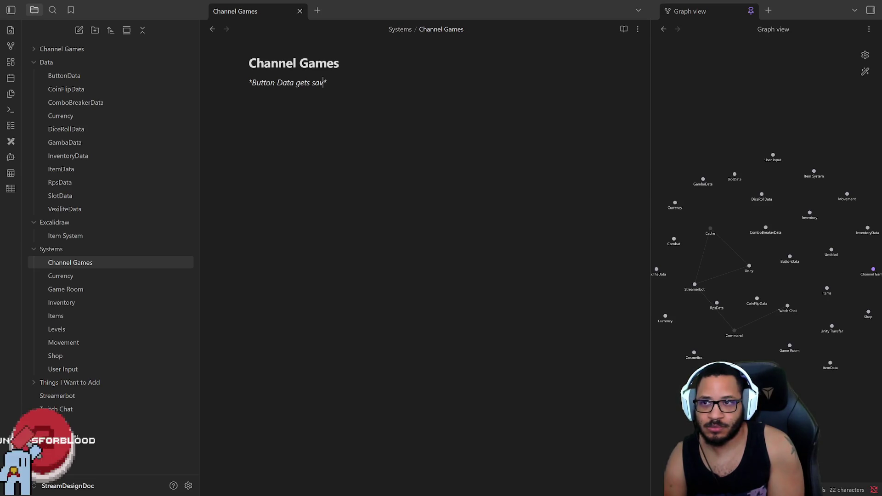
type("batch")
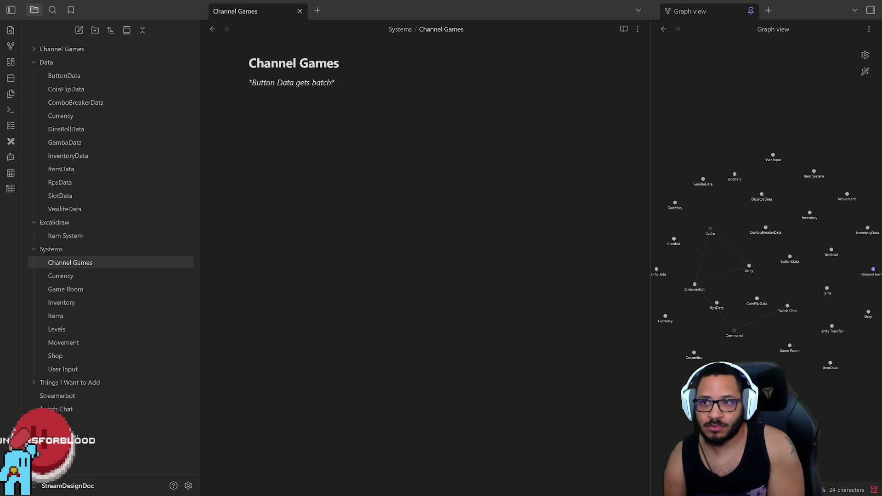
type(" saved ")
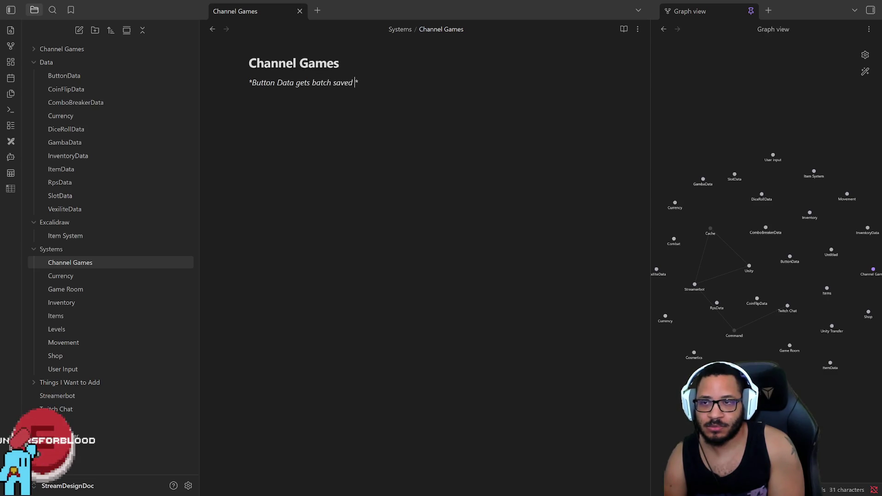
type("periodically ")
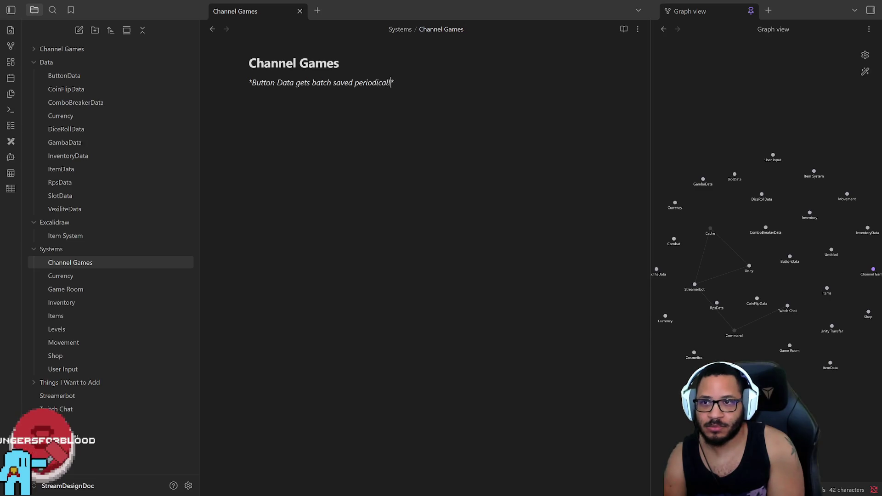
type("due to ")
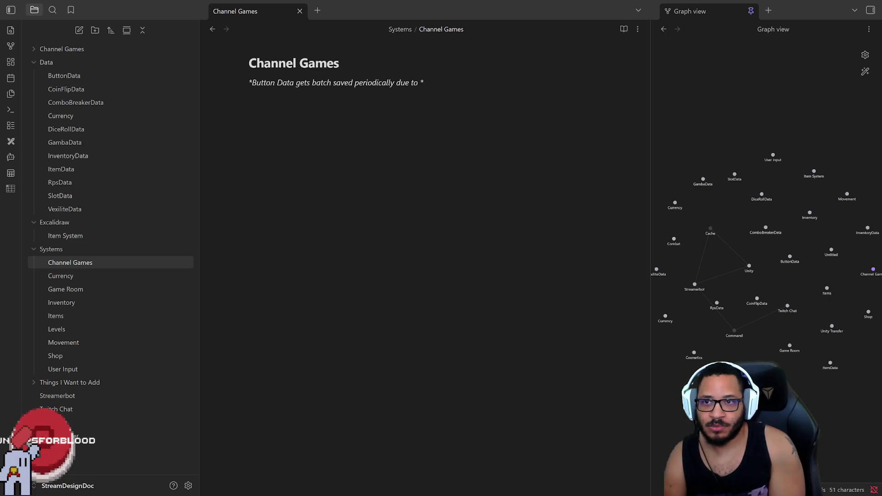
type("frequency ")
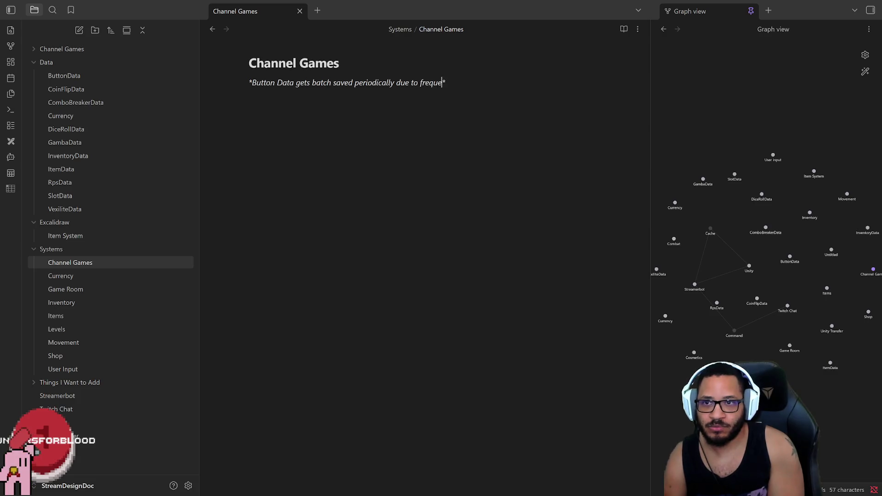
type("of use")
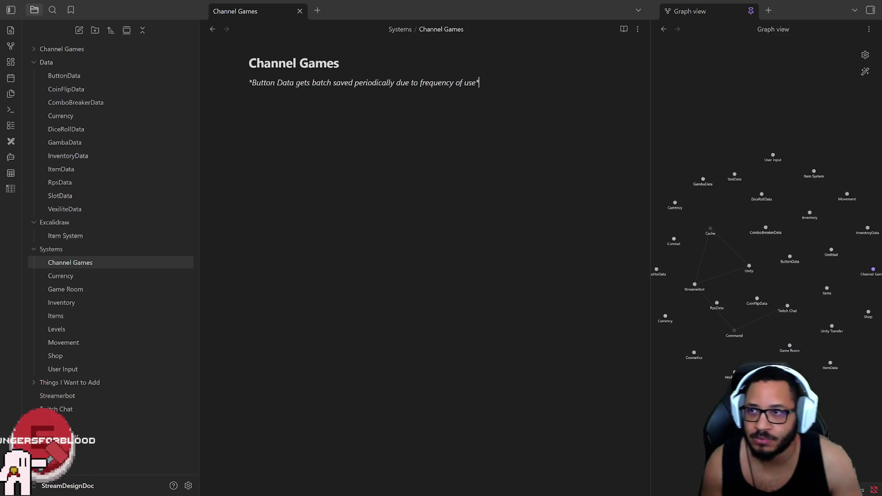
left_click(164, 184)
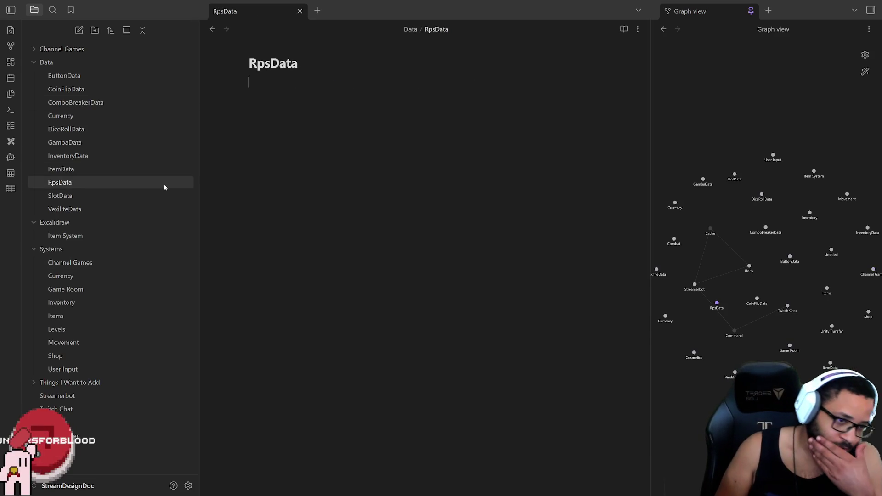
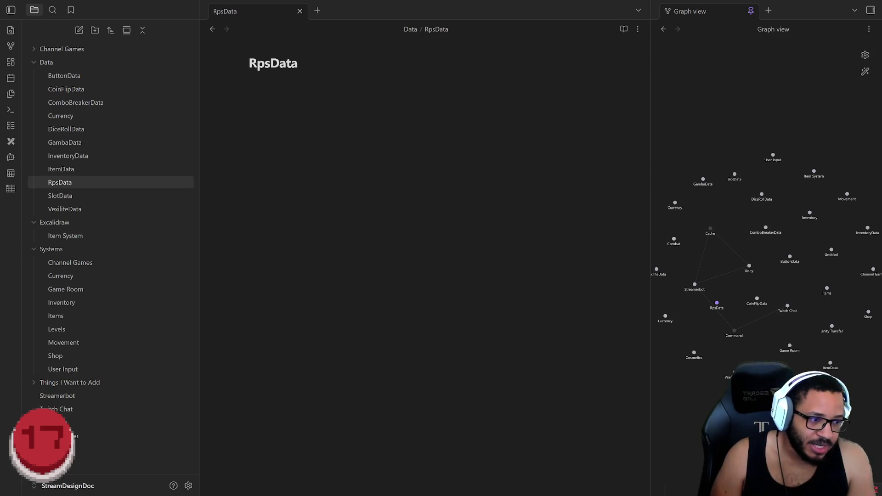
Bring Streamer.bot forward, move its window up-left, and scroll to the Button Game actions
left_click(412, 488)
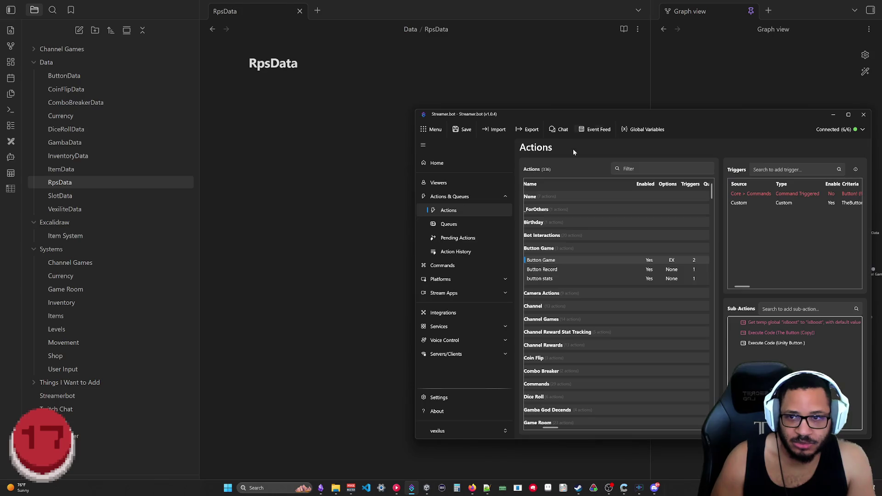
mouse_move(427, 489)
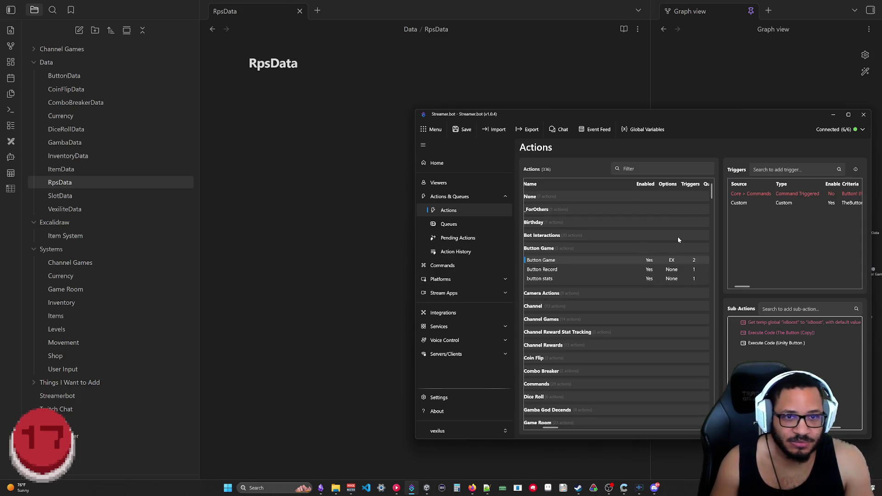
mouse_move(717, 115)
left_mouse_down()
mouse_move(655, 103)
mouse_move(665, 95)
left_mouse_up()
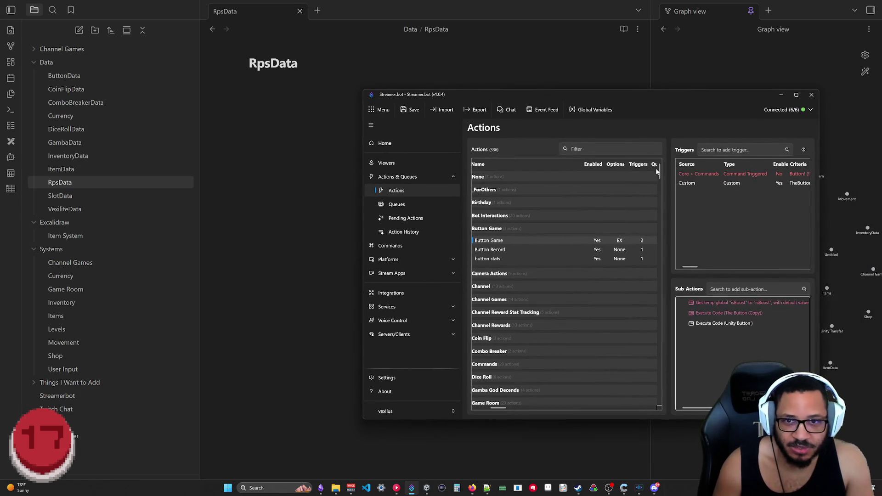
scroll(660, 191, "down", 1)
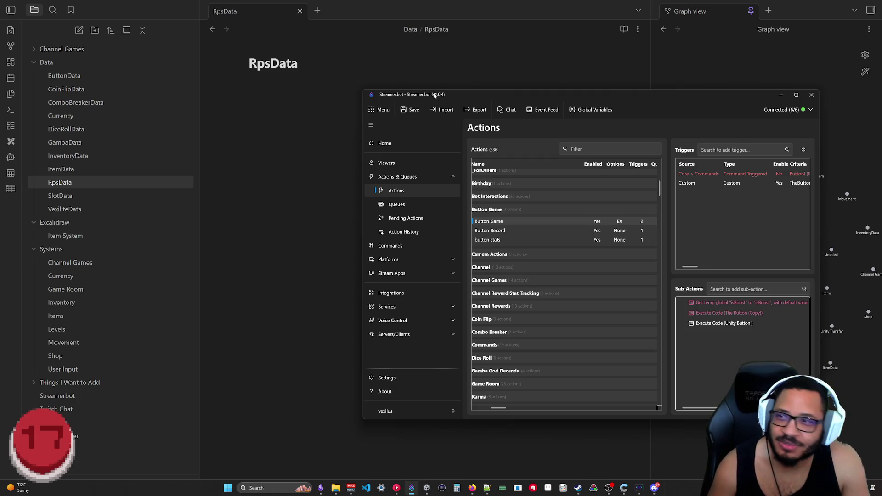
left_click(226, 195)
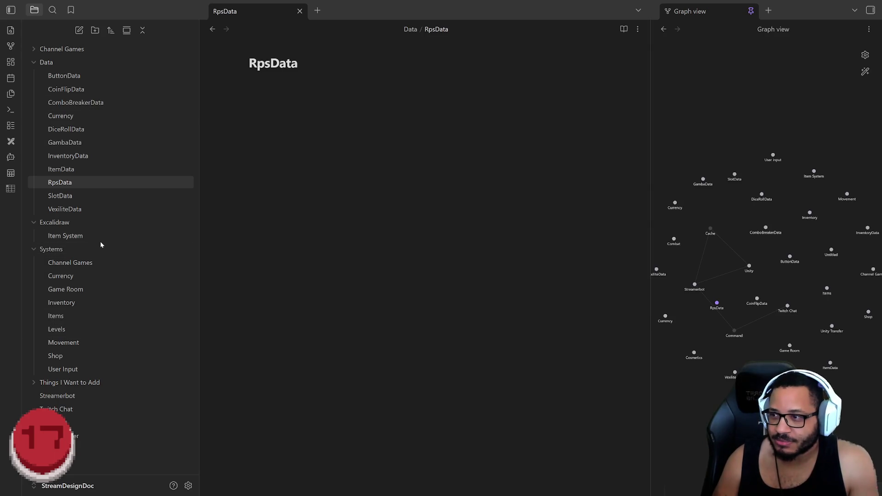
mouse_move(98, 238)
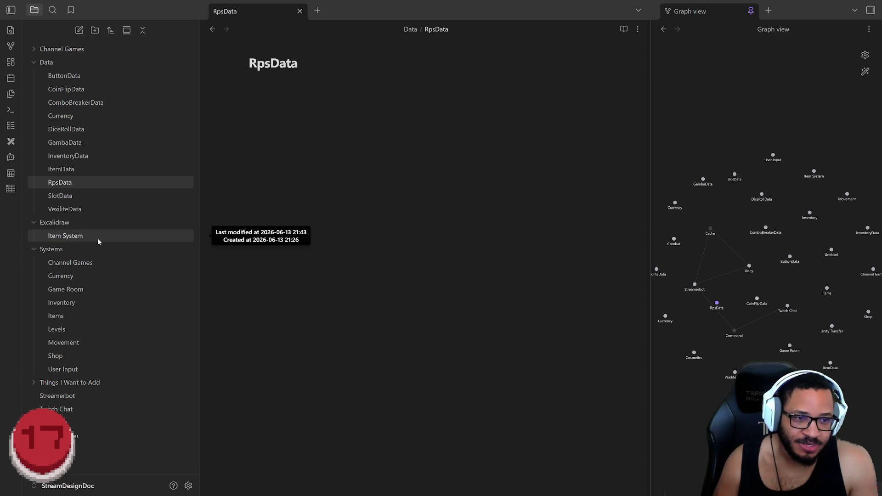
mouse_move(101, 223)
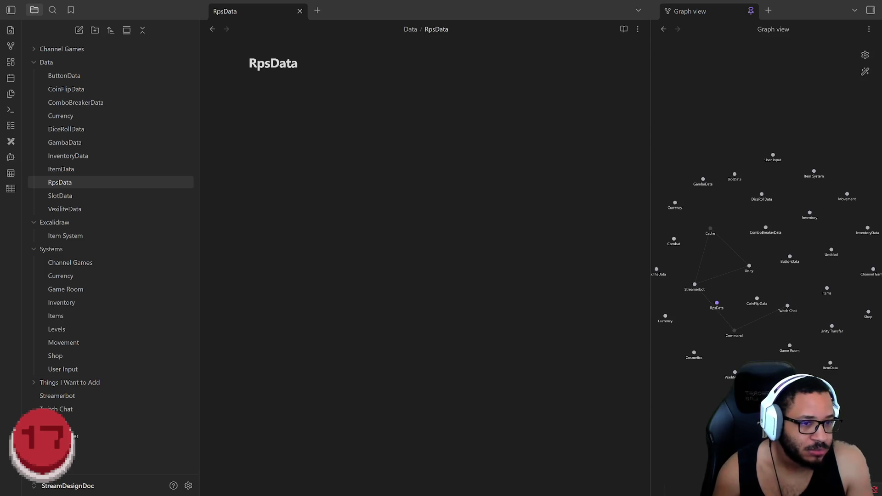
key("alt+Tab")
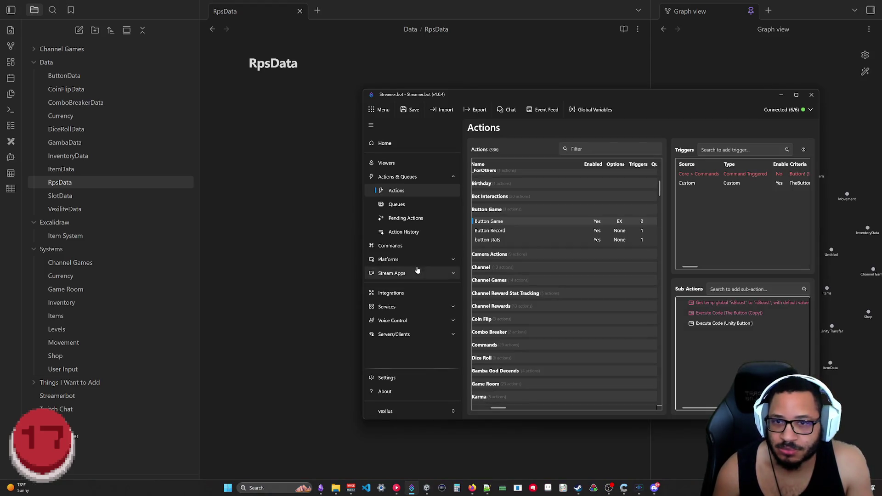
right_click(717, 341)
mouse_move(725, 396)
mouse_move(800, 380)
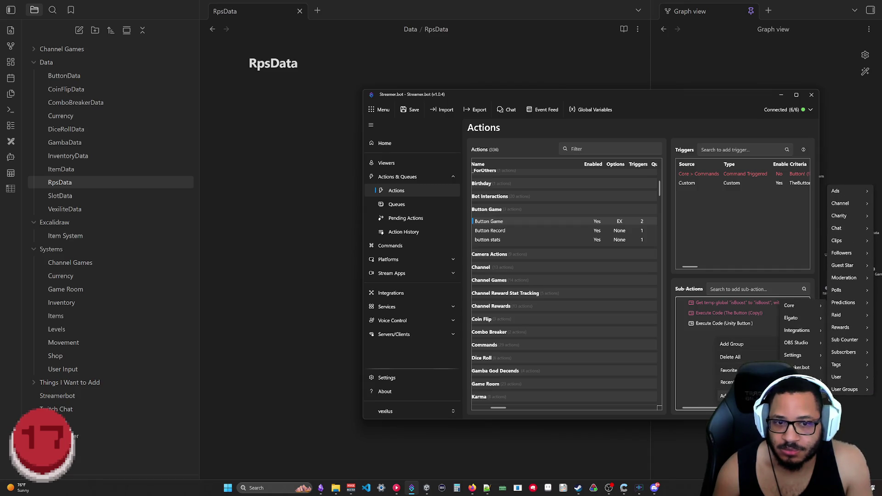
scroll(800, 330, "down", 1)
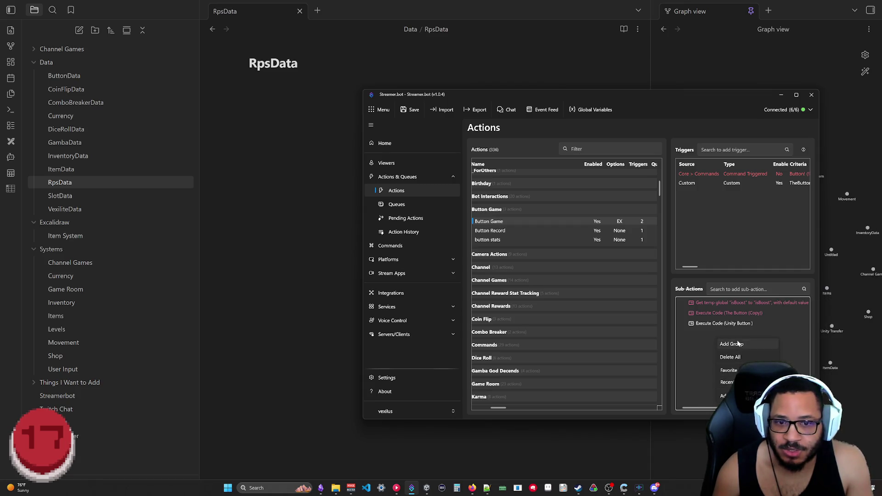
scroll(800, 331, "up", 1)
mouse_move(797, 357)
mouse_move(797, 332)
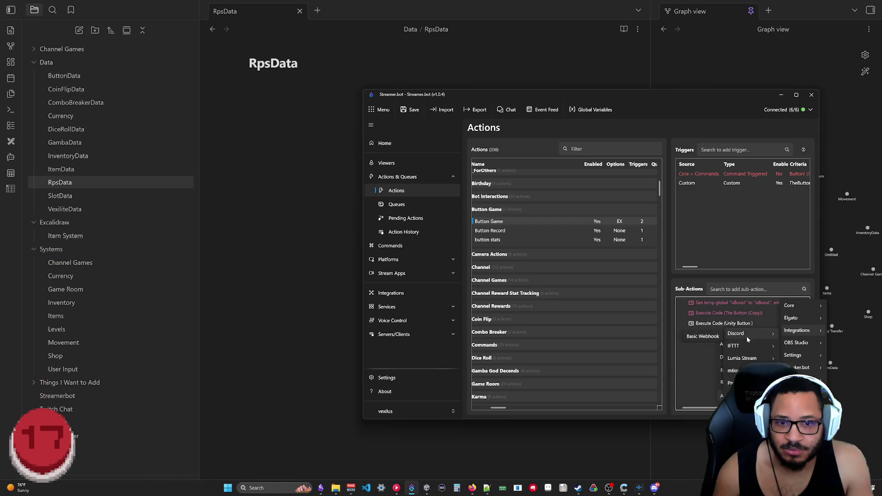
mouse_move(802, 380)
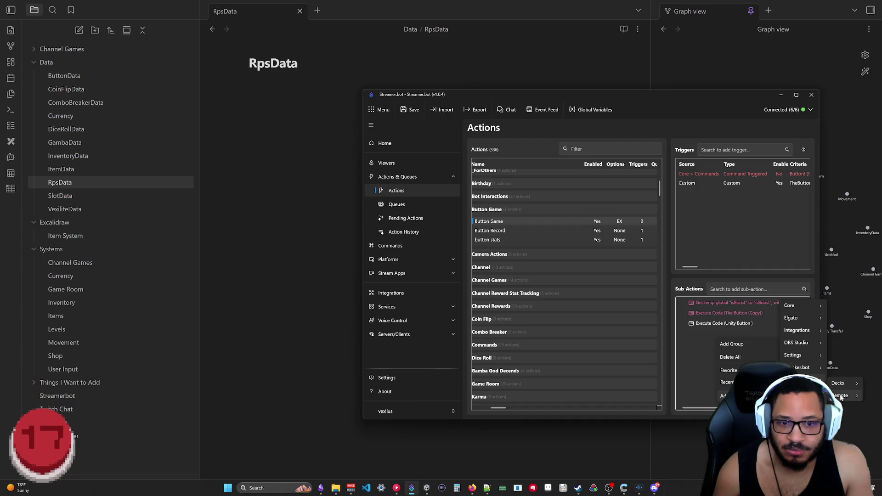
mouse_move(843, 388)
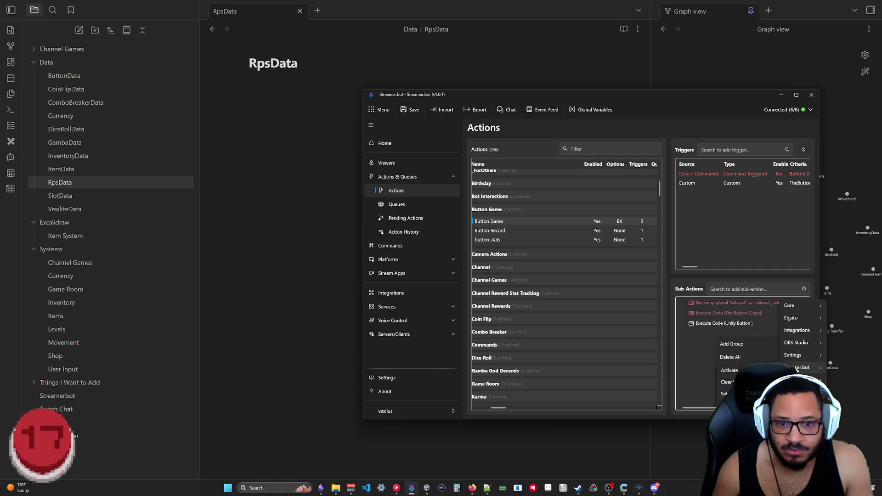
mouse_move(801, 346)
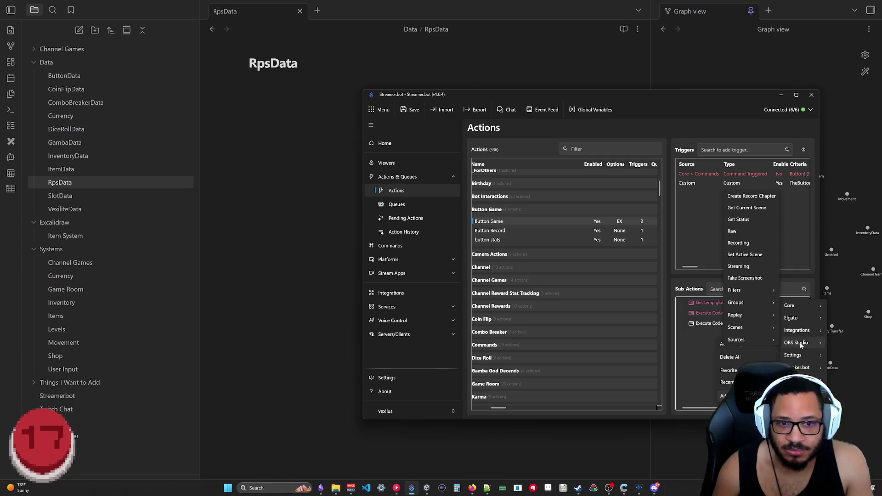
mouse_move(797, 304)
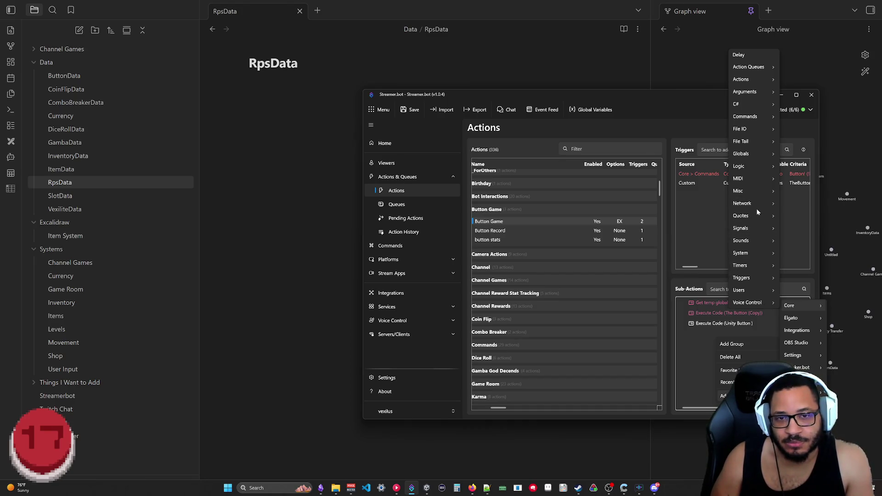
mouse_move(757, 207)
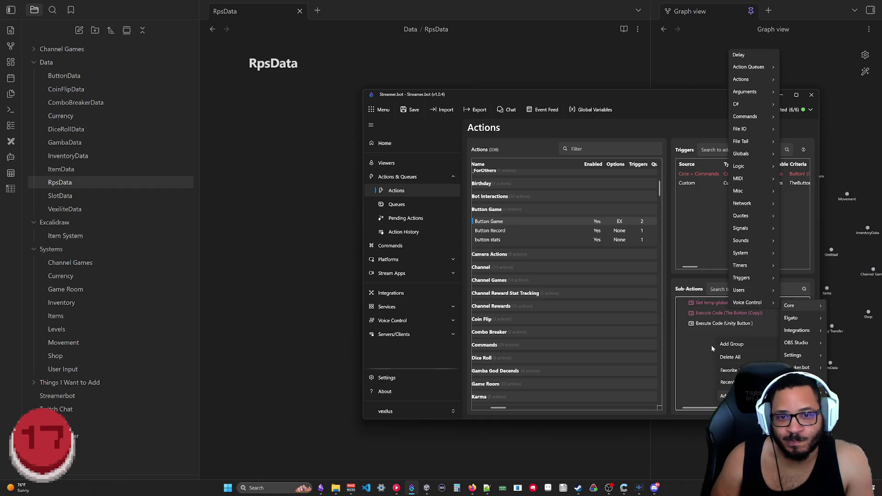
left_click(695, 384)
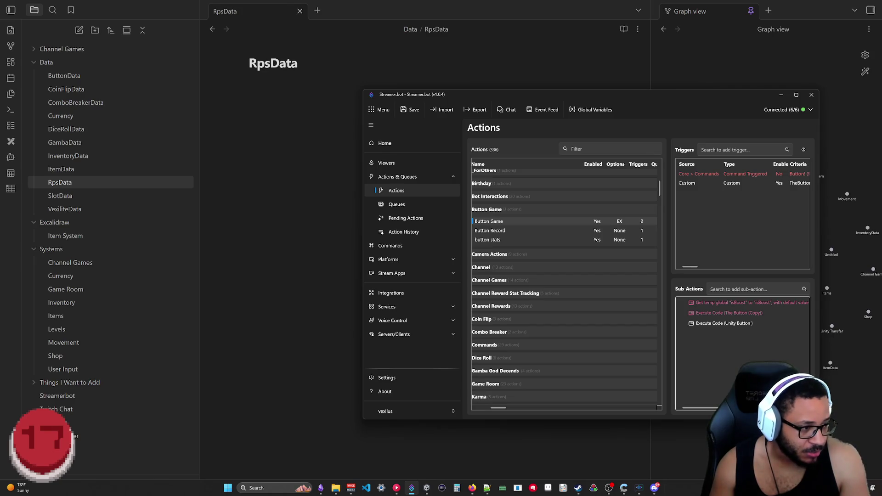
key("alt+Tab")
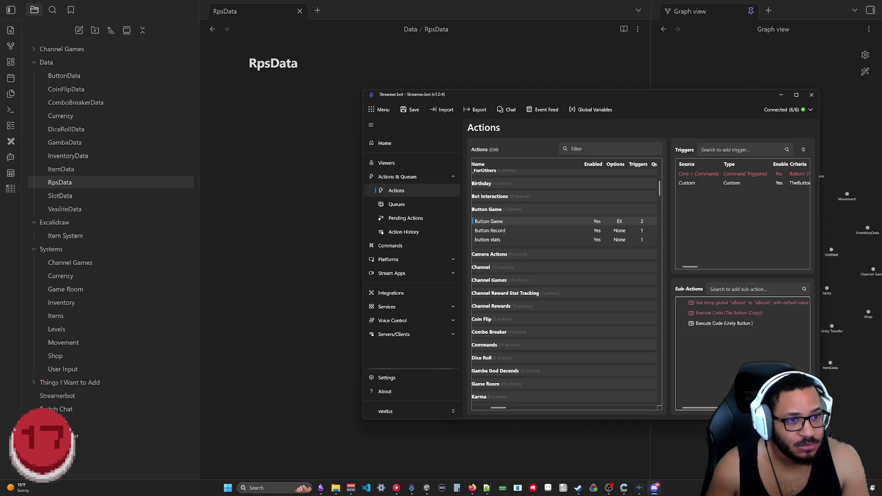
key("alt+Tab")
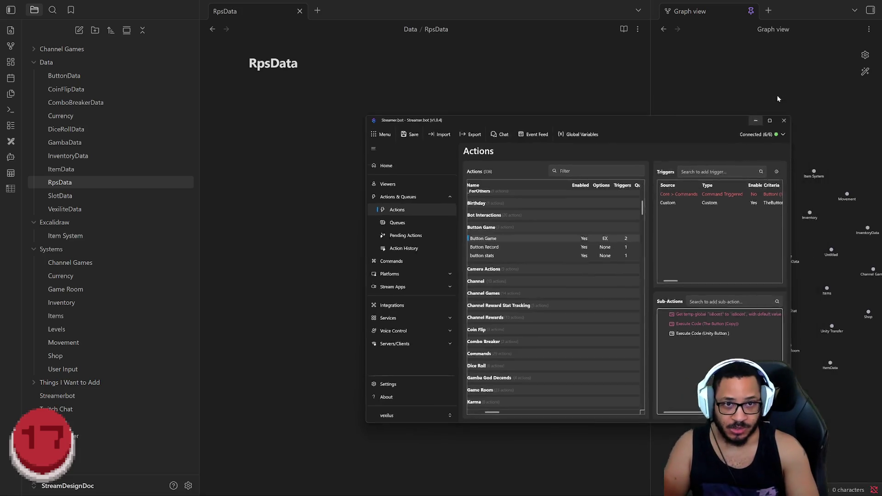
Hide Streamer.bot to reveal Obsidian's graph view
left_click(780, 95)
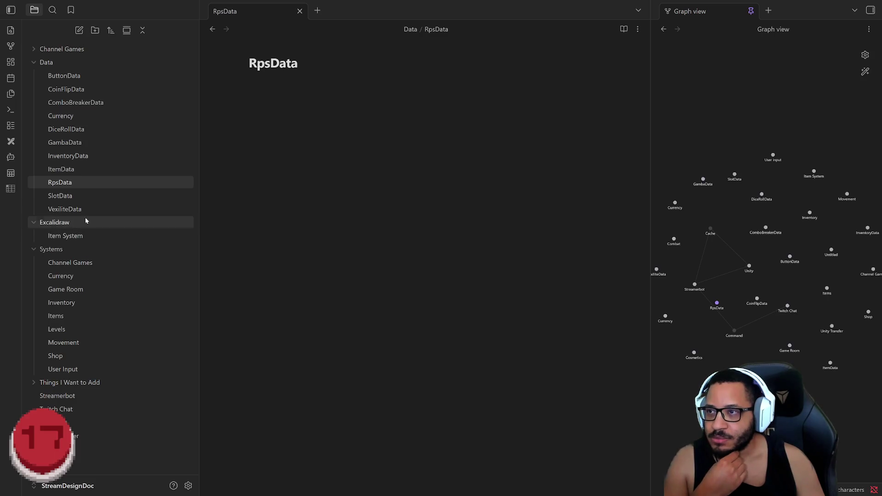
Create a new Excalidraw drawing with a dark canvas and widen its pane
left_click(11, 157)
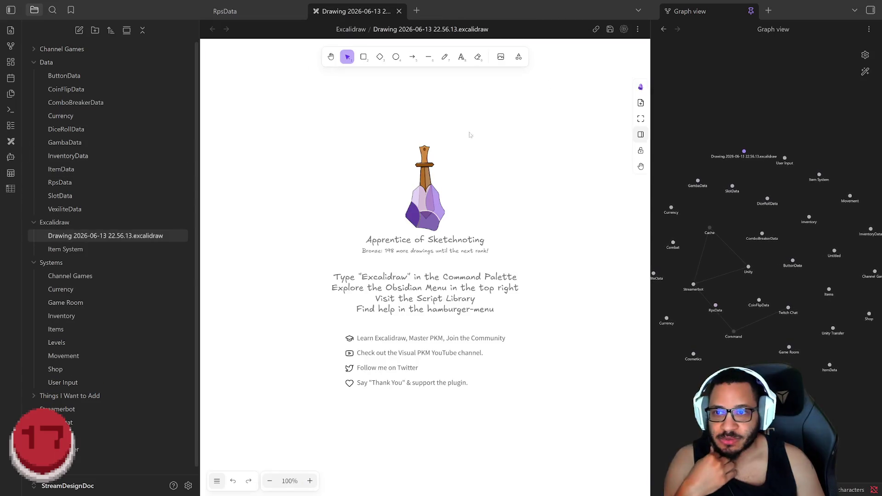
left_click(217, 481)
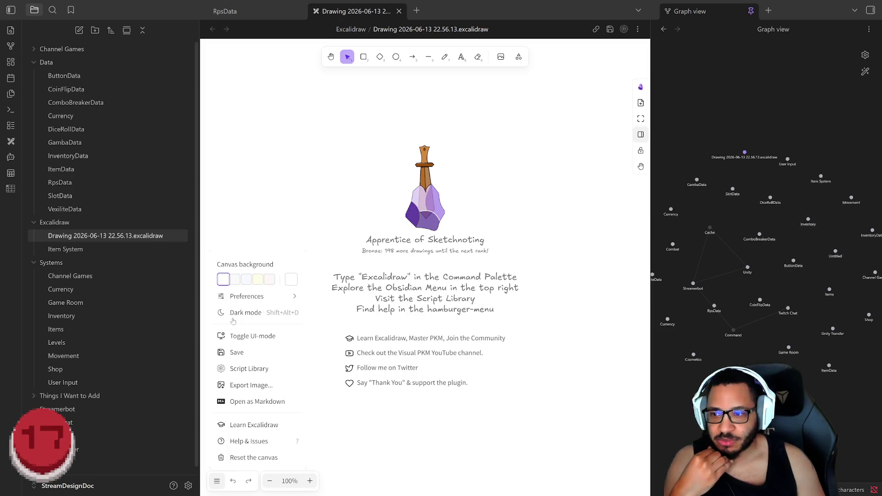
left_click(236, 314)
left_click(575, 31)
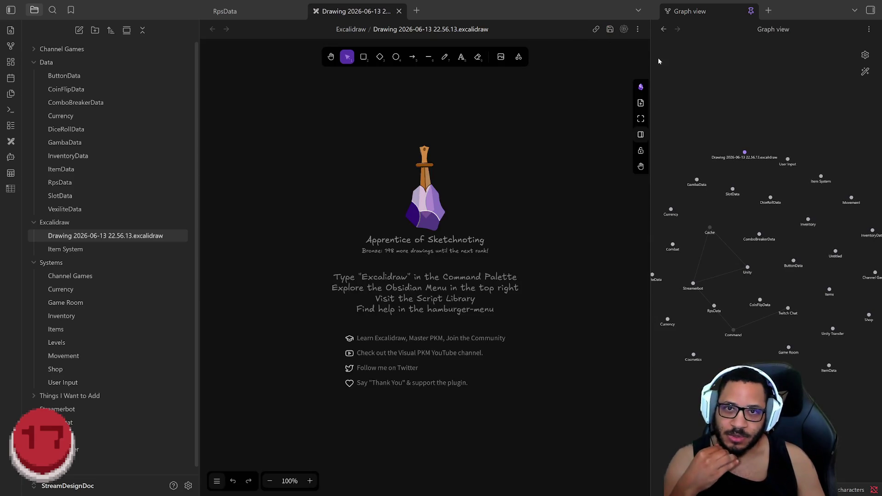
mouse_move(651, 48)
left_mouse_down()
mouse_move(721, 48)
mouse_move(704, 47)
left_mouse_up()
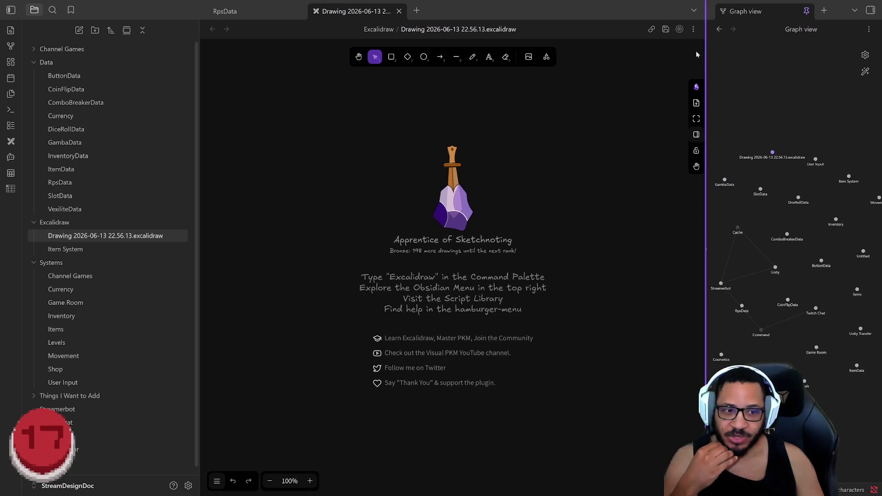
Draw a rounded rectangle near the canvas top-left
left_click(386, 58)
mouse_move(255, 101)
left_mouse_down()
mouse_move(394, 148)
mouse_move(321, 130)
left_mouse_up()
right_click(320, 129)
Delete the rectangle and draw a diamond near the top of the canvas
left_click(290, 100)
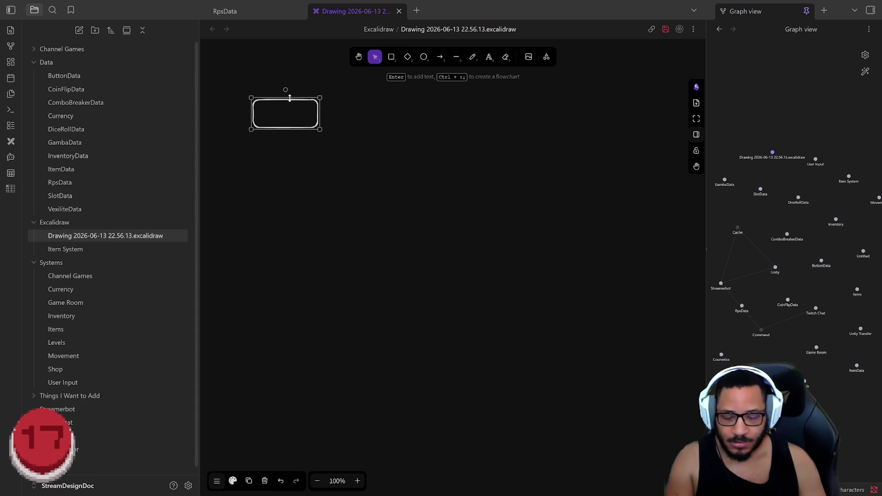
key("Delete")
left_click(408, 57)
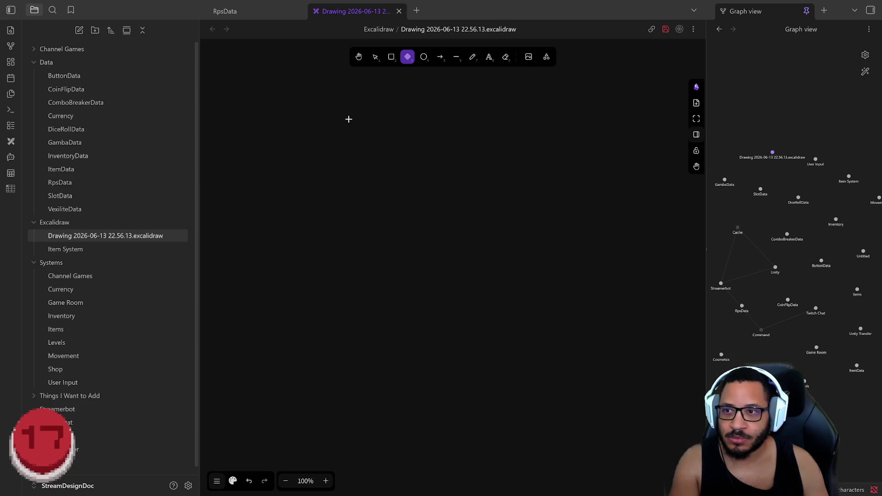
mouse_move(338, 97)
left_mouse_down()
mouse_move(422, 168)
mouse_move(422, 180)
left_mouse_up()
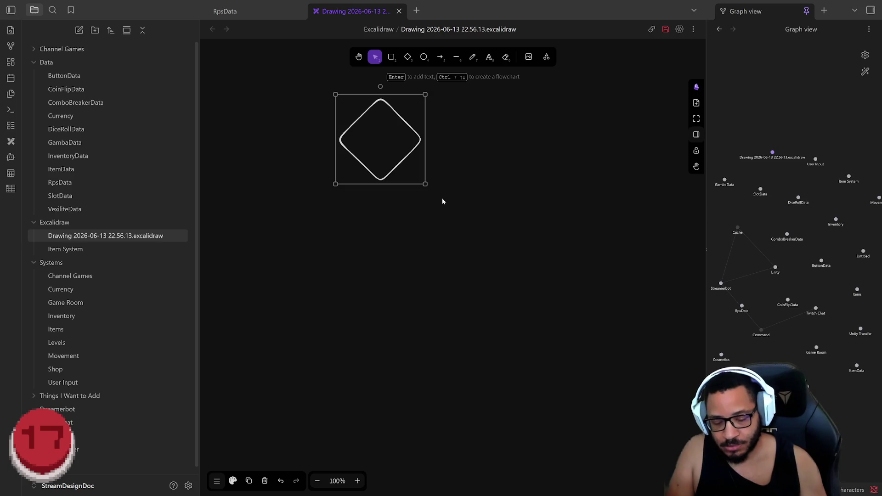
Label the diamond 'Unity Active?', shift it up-right, and draw a box below-left of it
key("Return")
type("Unity")
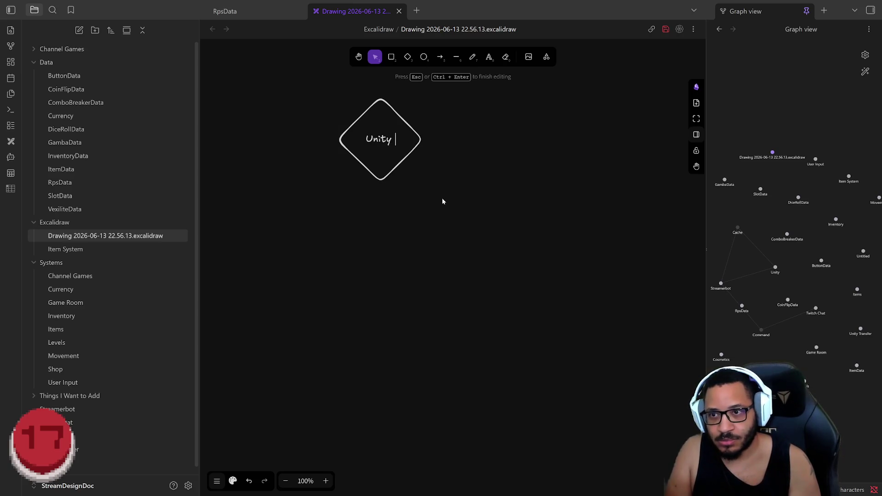
type(" Active?")
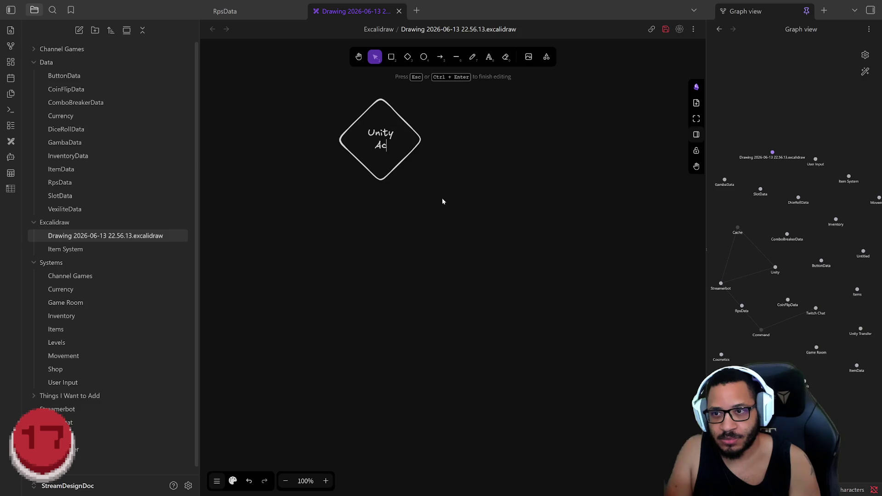
left_click_drag(380, 156, 405, 140)
left_click(394, 59)
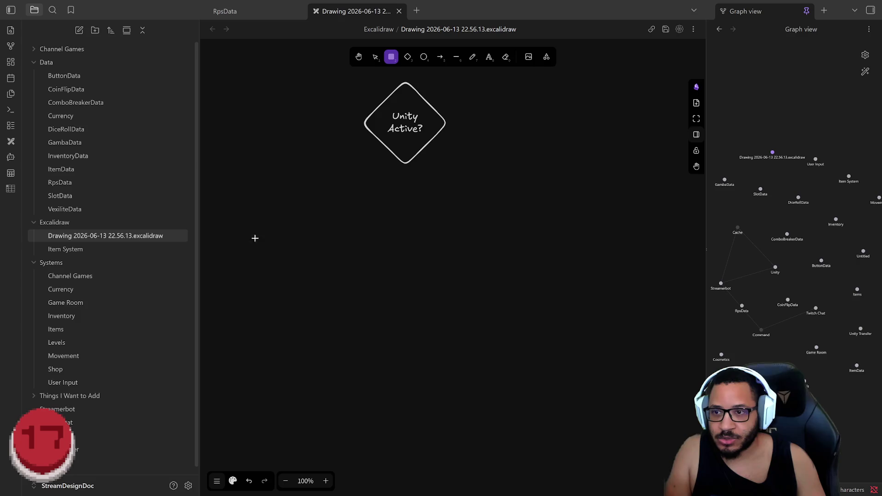
mouse_move(280, 182)
left_mouse_down()
mouse_move(371, 246)
mouse_move(394, 240)
left_mouse_up()
Resize the box under the diamond's left side and label it 'Yes'
mouse_move(369, 185)
left_mouse_down()
mouse_move(354, 186)
mouse_move(344, 168)
left_mouse_up()
mouse_move(384, 221)
left_mouse_down()
mouse_move(323, 197)
mouse_move(344, 205)
left_mouse_up()
double_click(327, 199)
type("TY")
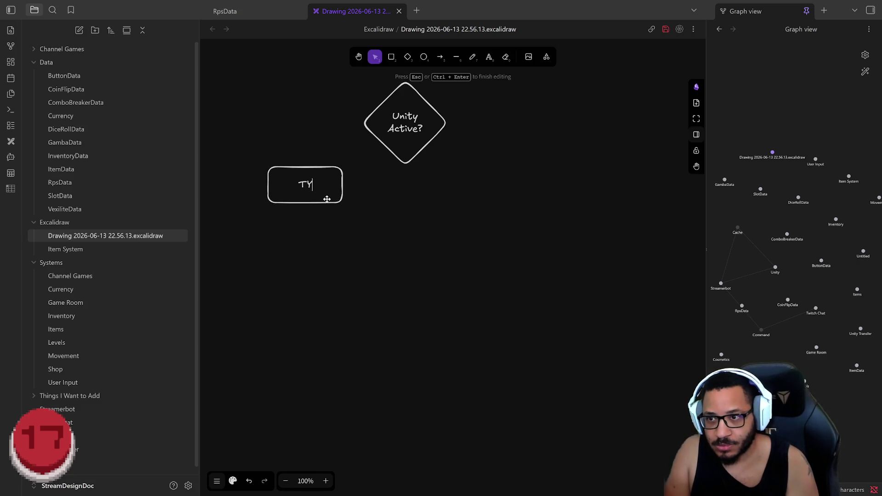
key("BackSpace")
key("BackSpace")
type("Yes")
key("Return")
key("BackSpace")
key("Return")
key("BackSpace")
key("Escape")
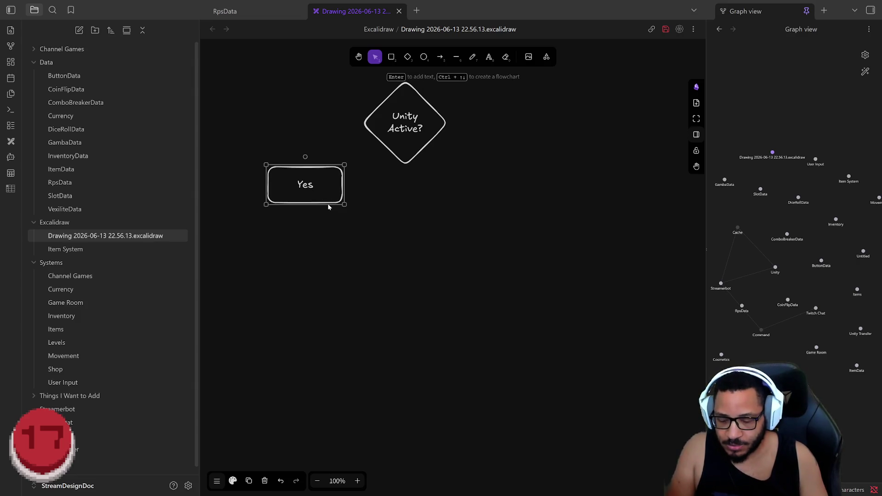
Duplicate the Yes box to the diamond's right and relabel it 'No'
key("ctrl+c")
key("ctrl+v")
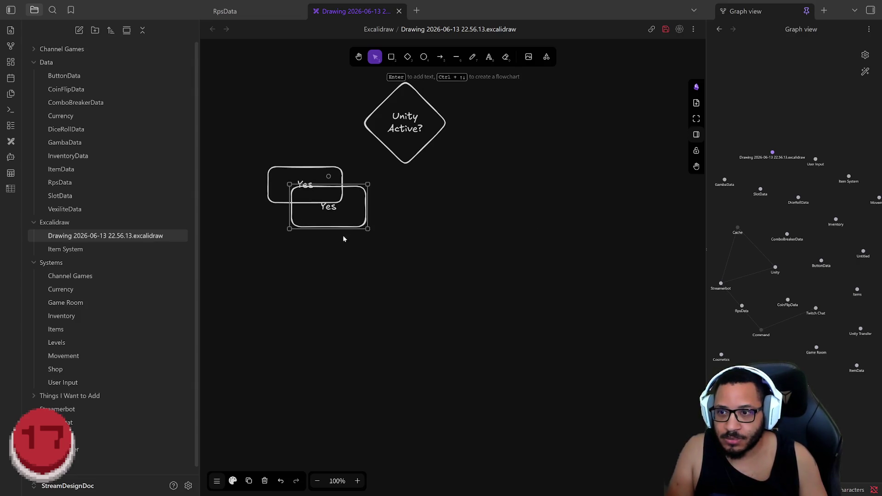
mouse_move(339, 225)
left_mouse_down()
mouse_move(500, 209)
mouse_move(500, 201)
left_mouse_up()
double_click(500, 202)
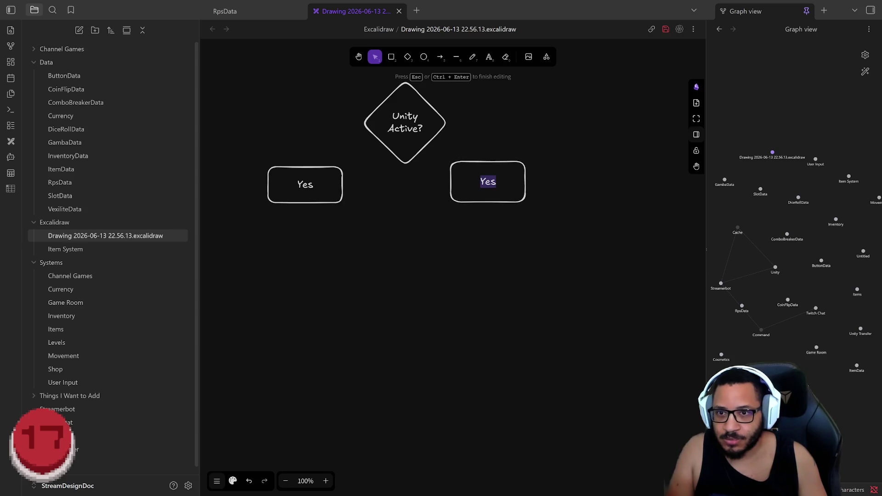
type("No")
key("Return")
key("BackSpace")
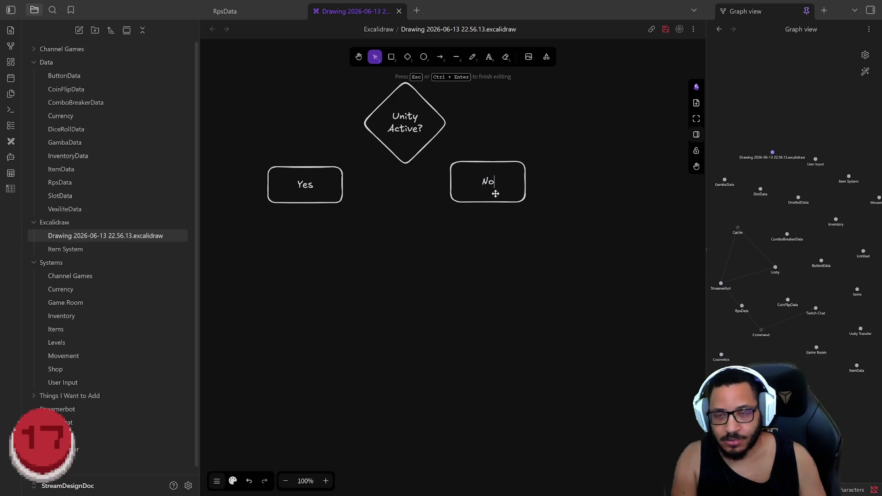
Draw arrows from the Unity Active? diamond to the Yes and No boxes
key("Escape")
left_click(440, 56)
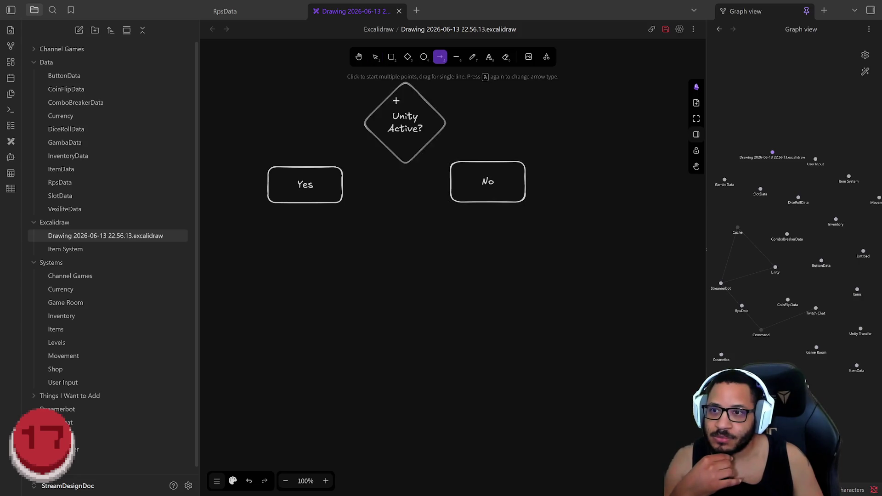
left_click_drag(364, 123, 305, 167)
left_click_drag(443, 122, 431, 115)
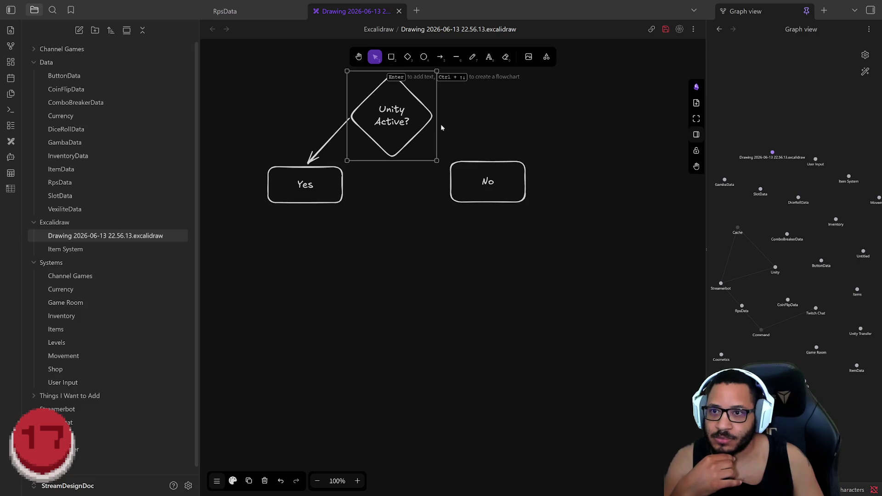
left_click(439, 57)
left_click_drag(436, 119, 490, 160)
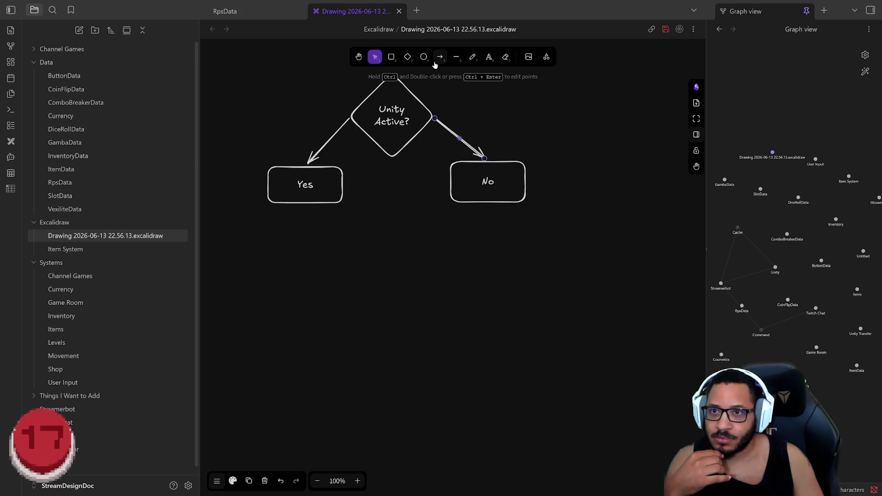
left_click(312, 204)
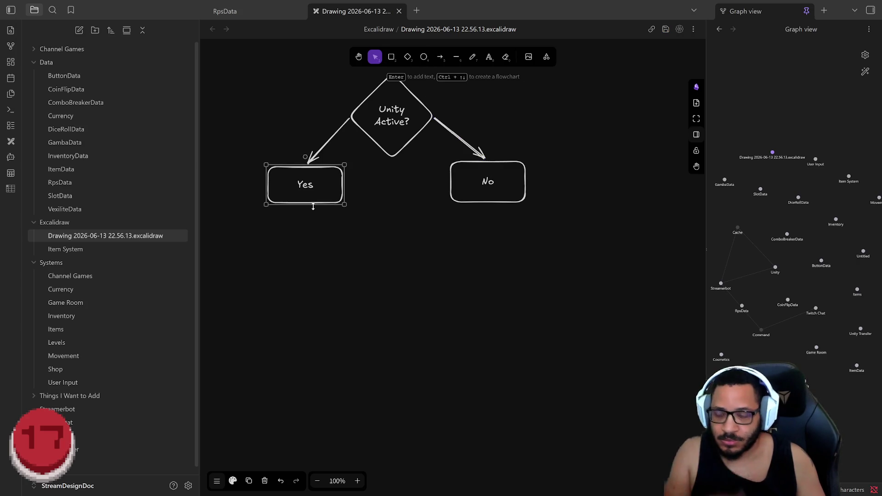
Add a linked node under Yes labelled 'Unity holds reigns over Data'
key("ctrl+Down")
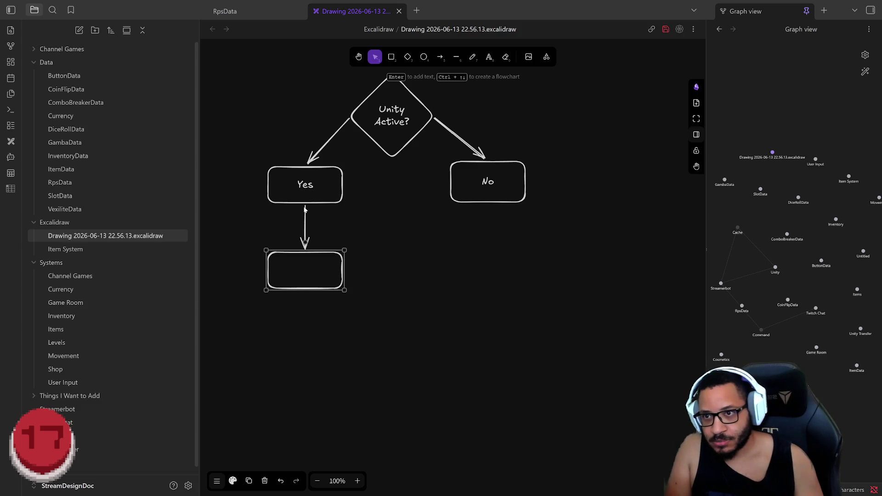
double_click(312, 270)
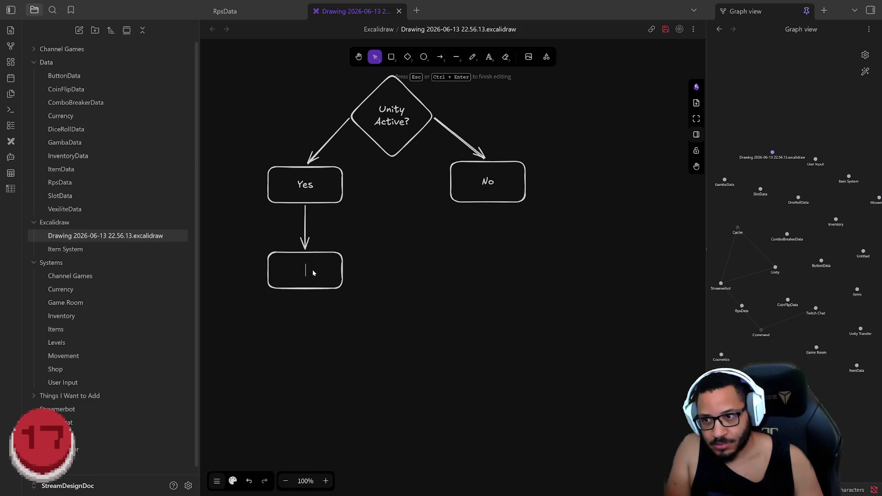
type("Unity has")
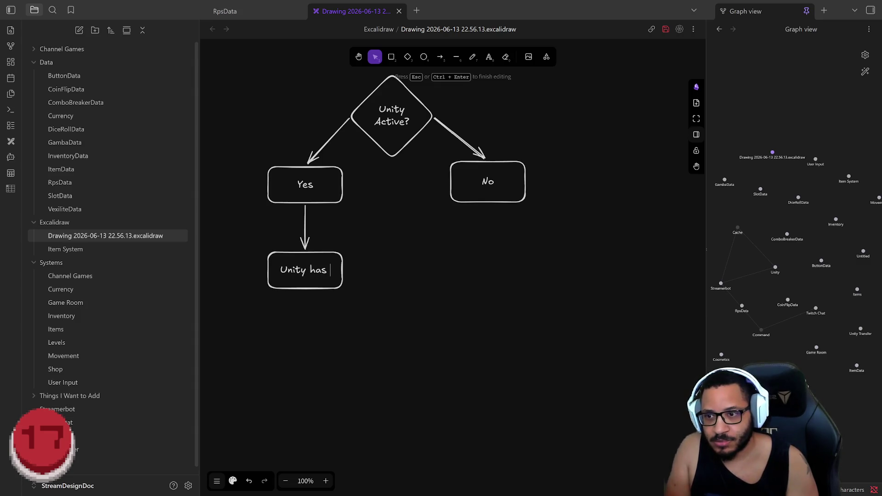
key("BackSpace")
key("BackSpace")
key("BackSpace")
type("hold")
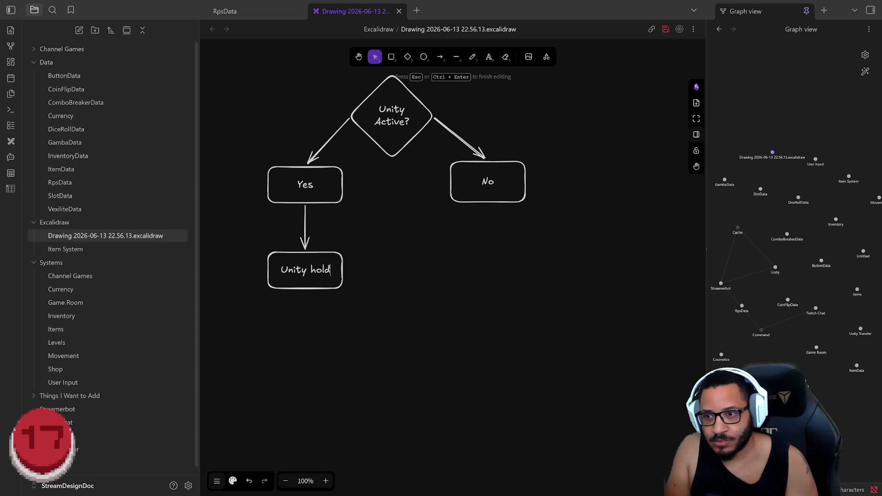
type("s reigns ov")
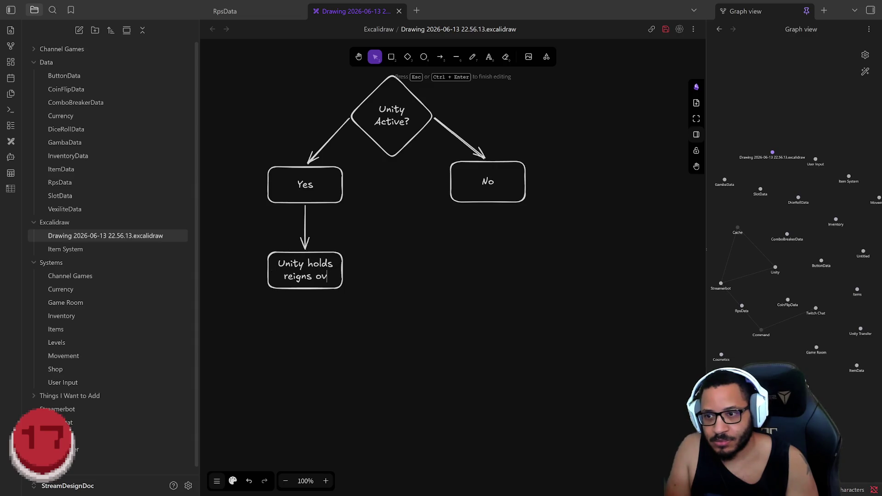
type("er Data")
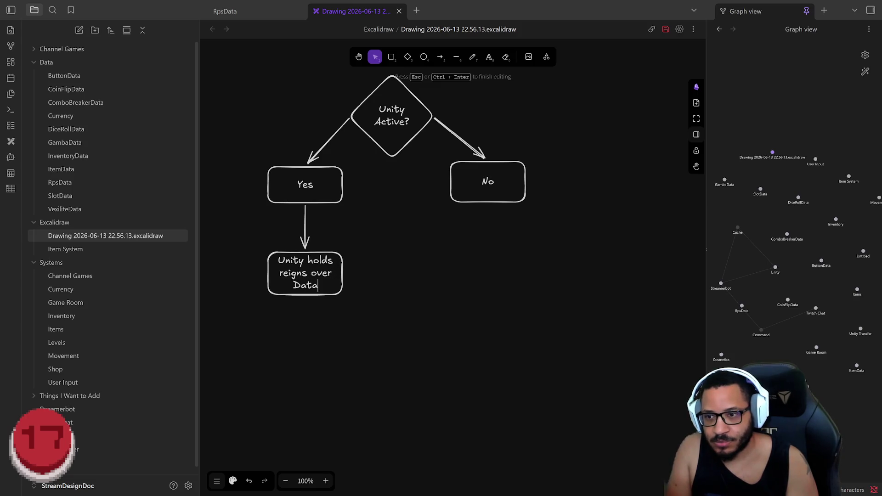
key("Return")
key("BackSpace")
key("Escape")
left_click(500, 202)
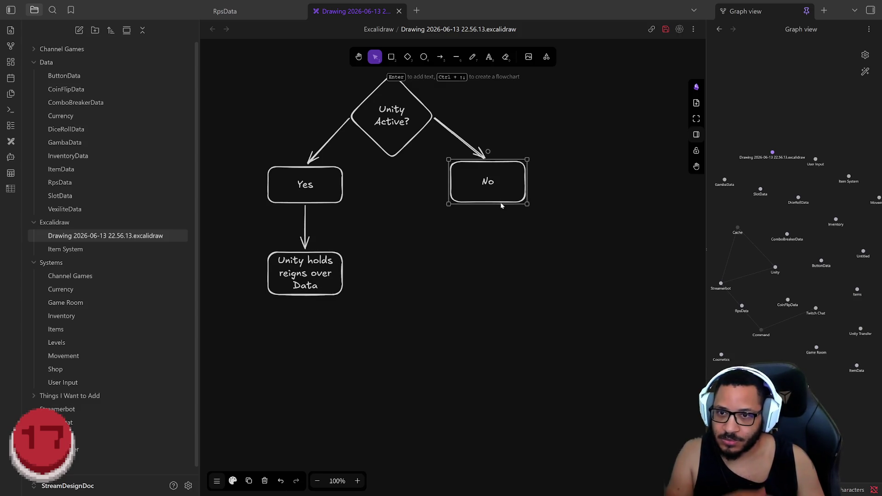
Add a linked node under No labelled 'Streamerbot holds reigns over Data'
key("ctrl+Down")
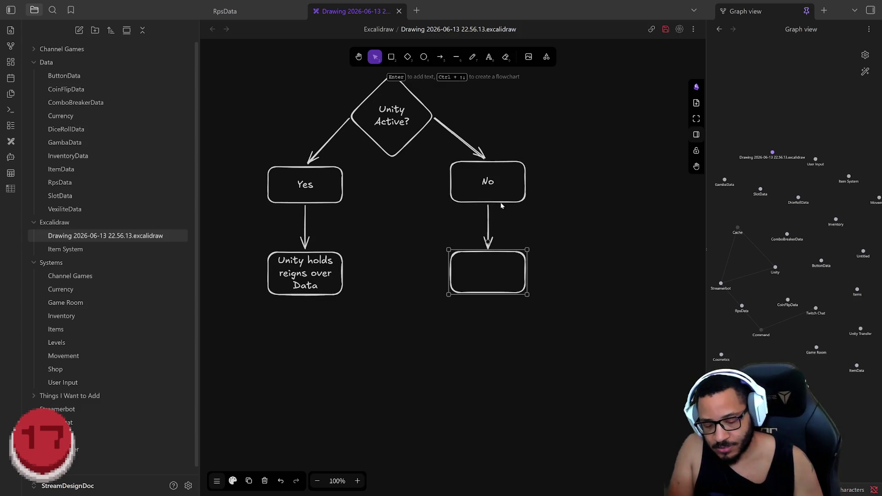
key("Return")
type("Streamerbot holds reign")
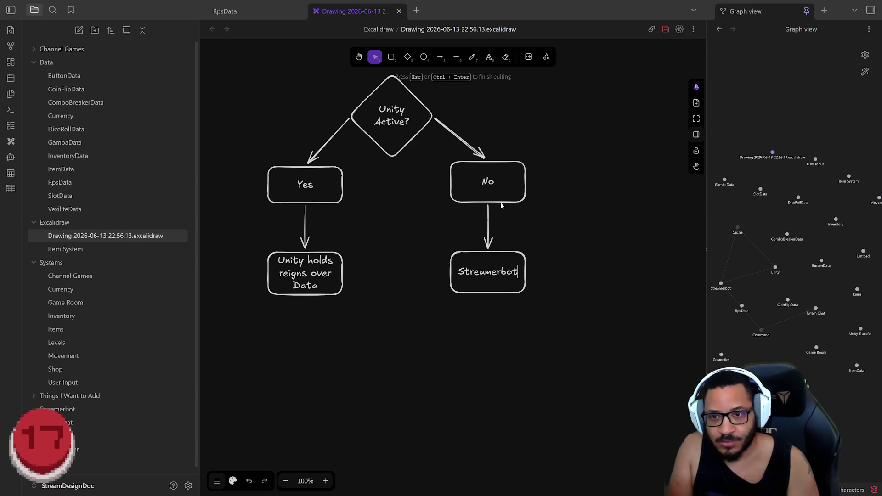
type("s over Data")
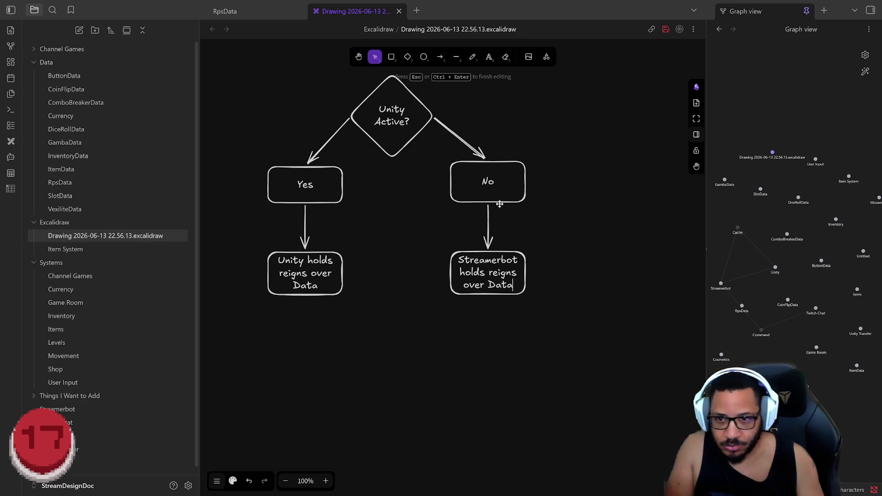
left_click(490, 297)
left_click(535, 353)
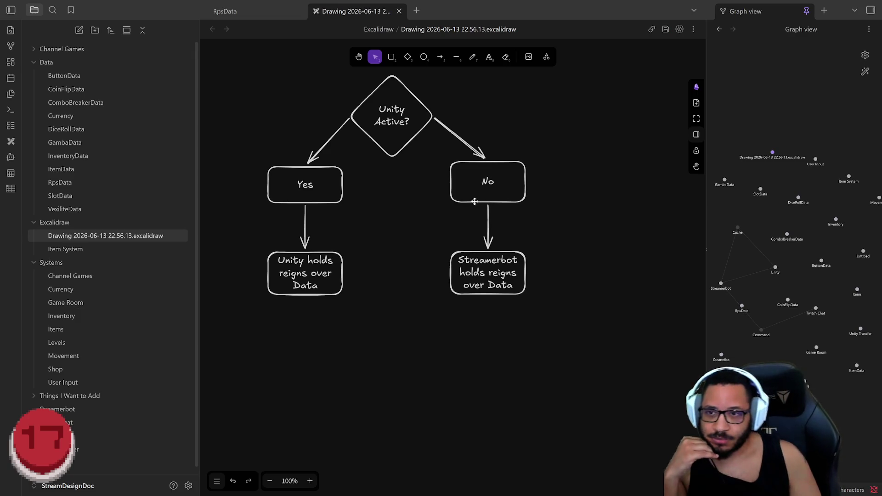
Marquee-select the flowchart shapes and arrows and drag them right and down toward centre
left_click_drag(590, 375, 230, 98)
mouse_move(387, 156)
left_mouse_down()
mouse_move(405, 163)
mouse_move(387, 162)
left_mouse_up()
left_click(446, 372)
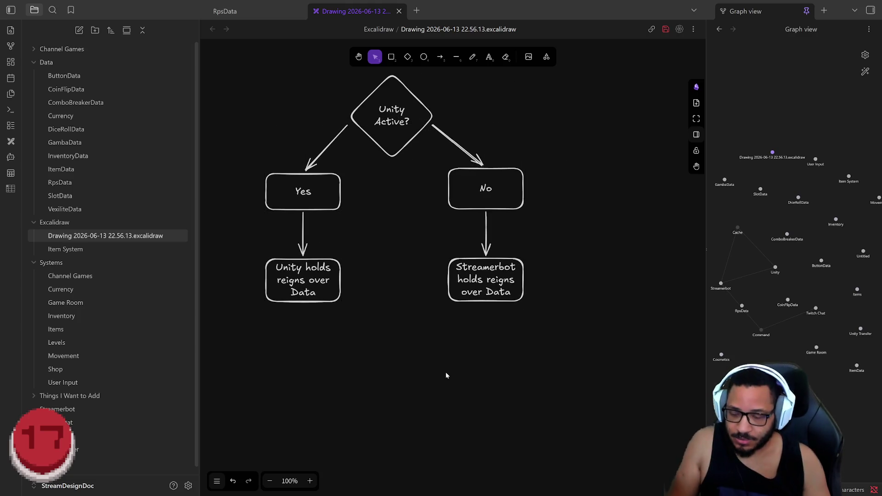
left_click_drag(584, 415, 276, 97)
left_click_drag(340, 236, 343, 229)
left_click(545, 361)
left_click_drag(602, 369, 241, 32)
mouse_move(391, 159)
left_mouse_down()
mouse_move(450, 185)
mouse_move(439, 200)
left_mouse_up()
left_click(502, 378)
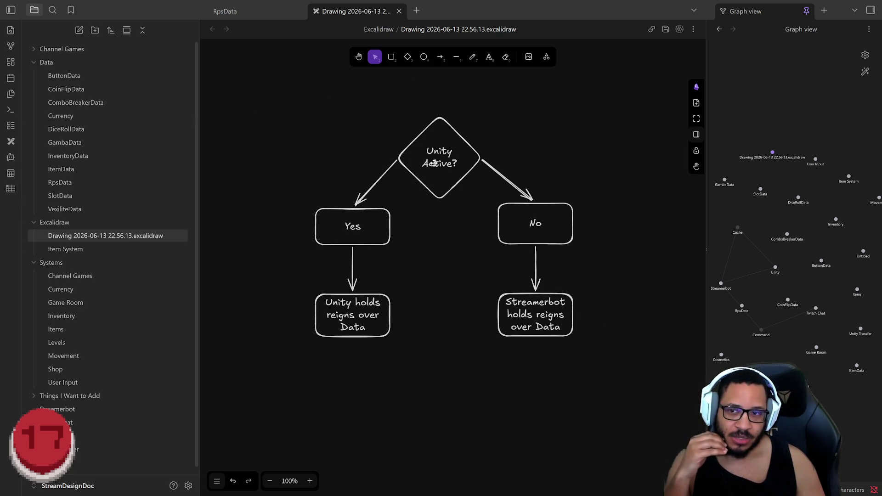
left_click(541, 244)
left_click(556, 335)
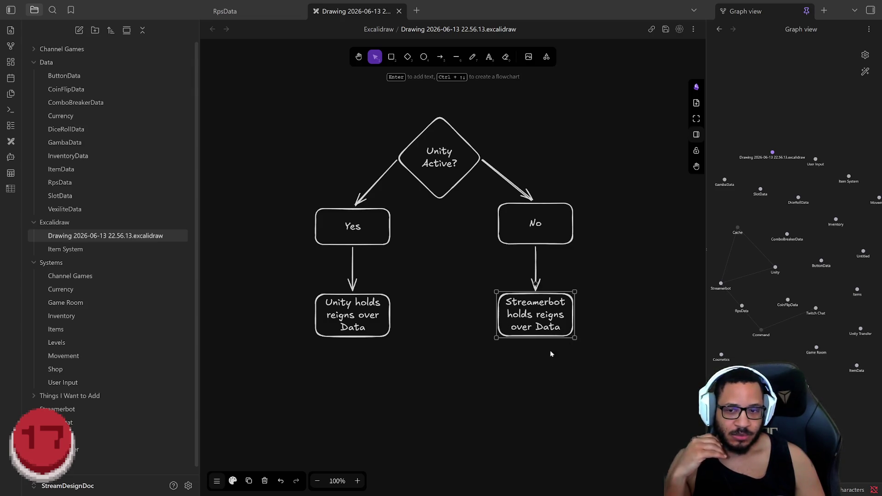
left_click(603, 376)
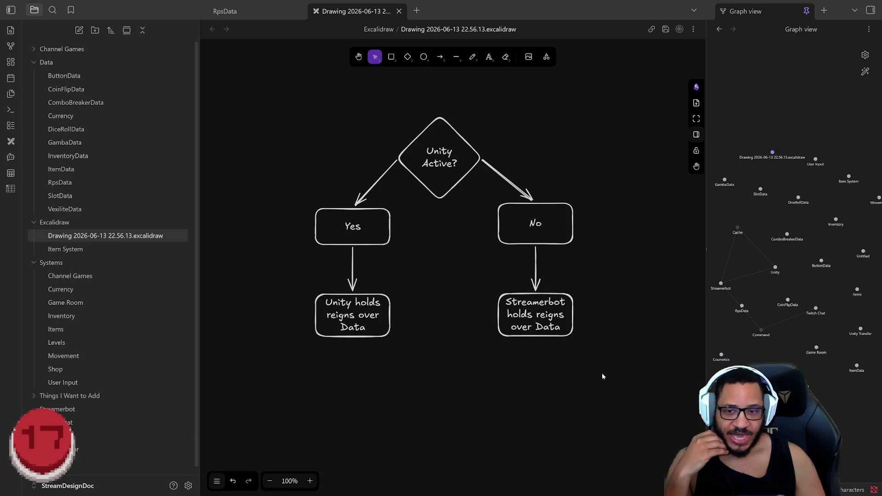
left_click(558, 339)
left_click(559, 368)
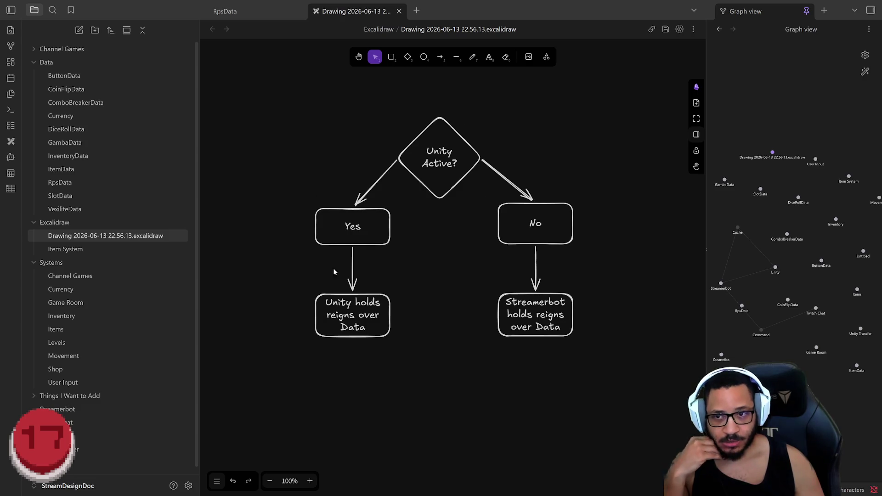
left_click_drag(593, 373, 514, 167)
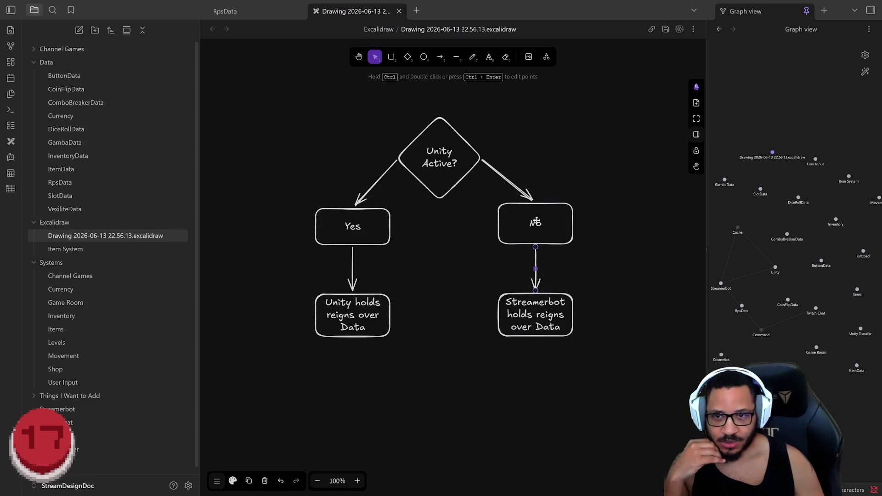
left_click(620, 358)
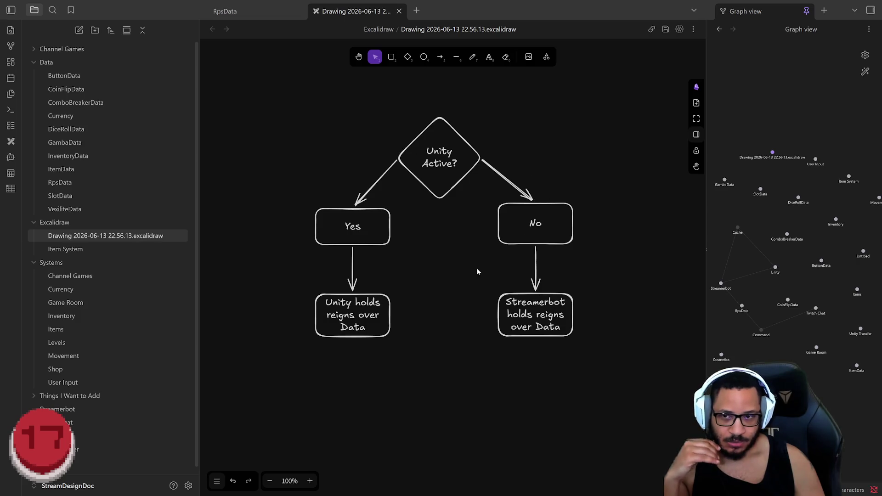
mouse_move(265, 91)
left_mouse_down()
mouse_move(405, 383)
mouse_move(432, 401)
left_mouse_up()
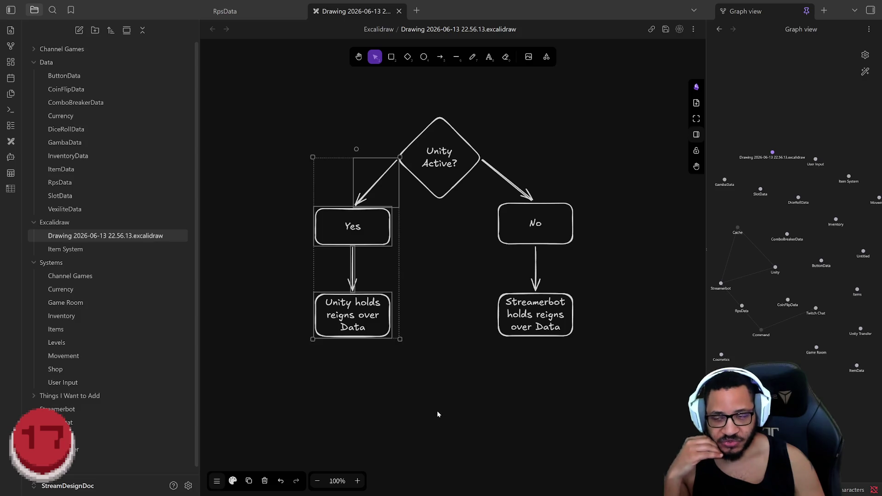
left_click(431, 155)
left_click(342, 236)
mouse_move(270, 140)
left_mouse_down()
mouse_move(437, 425)
mouse_move(418, 416)
left_mouse_up()
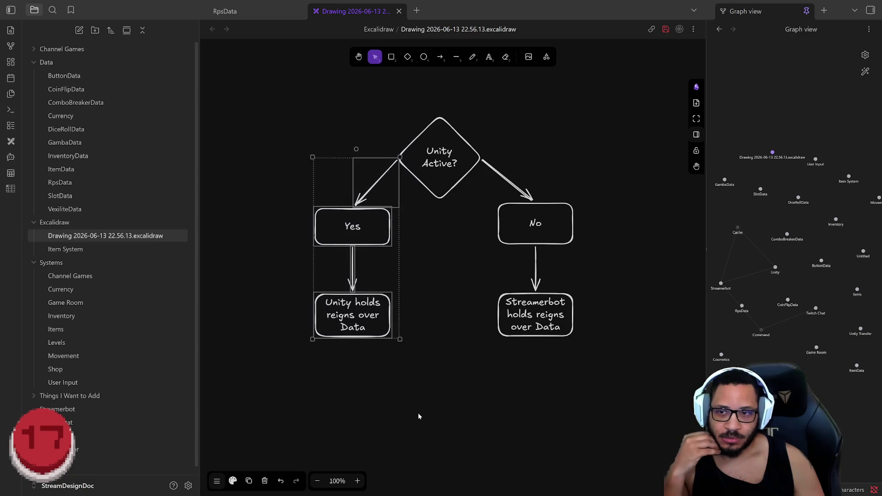
left_click(392, 355)
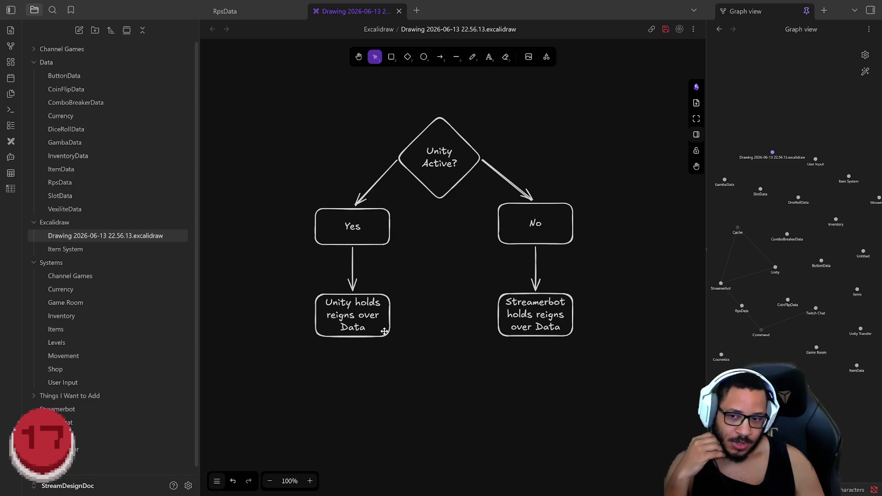
left_click(385, 332)
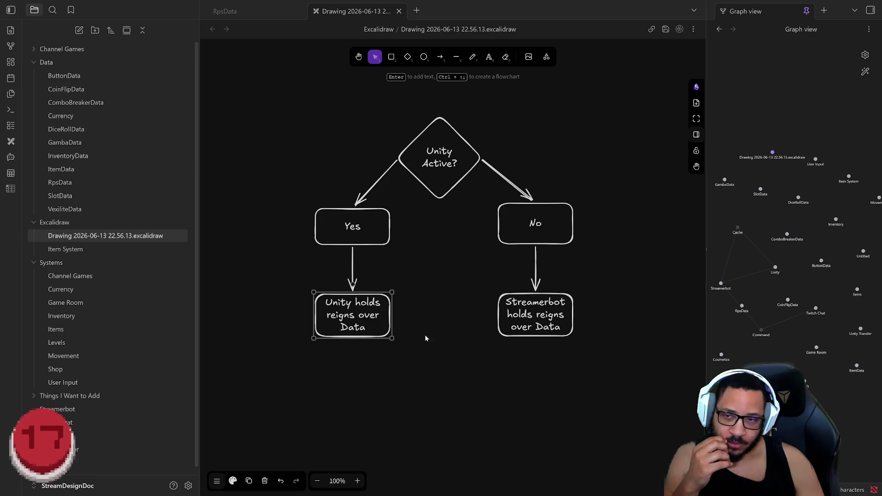
mouse_move(672, 431)
left_mouse_down()
mouse_move(476, 186)
mouse_move(452, 133)
left_mouse_up()
left_click(628, 371)
mouse_move(643, 402)
left_mouse_down()
mouse_move(399, 83)
mouse_move(437, 98)
left_mouse_up()
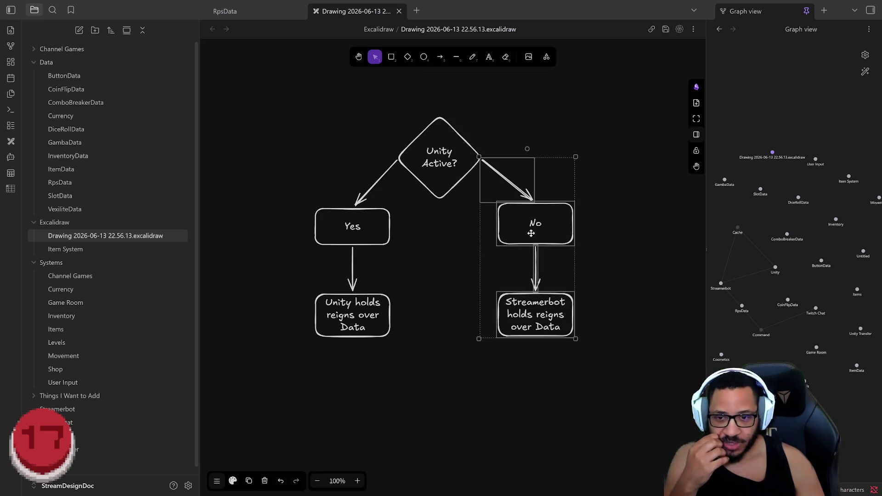
left_click(614, 389)
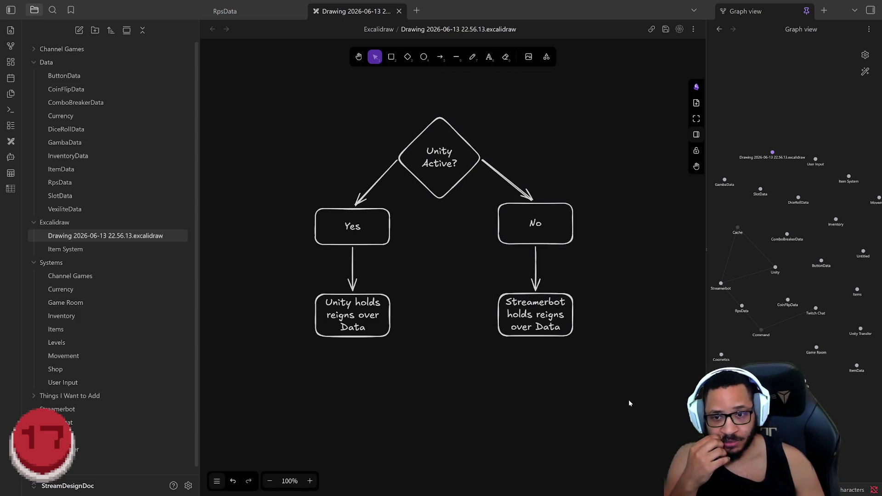
left_click_drag(652, 434, 447, 103)
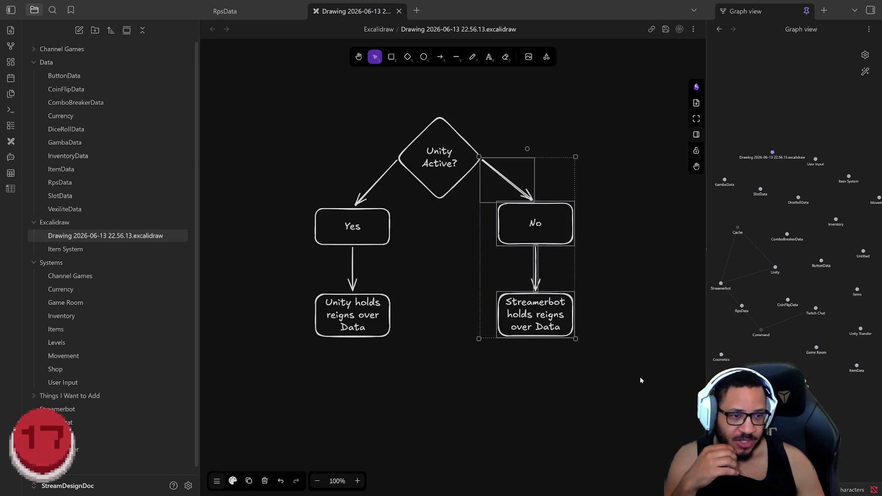
left_click(625, 355)
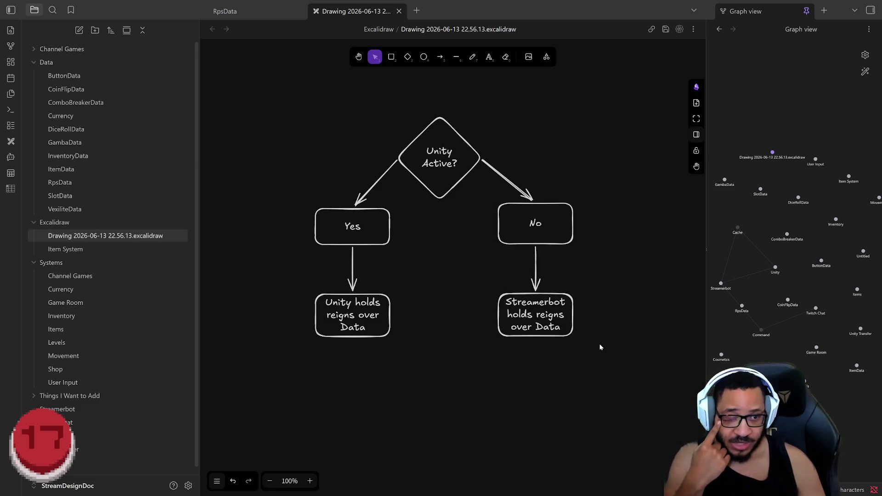
mouse_move(645, 400)
left_mouse_down()
mouse_move(571, 277)
mouse_move(444, 114)
left_mouse_up()
left_click(638, 332)
mouse_move(680, 400)
left_mouse_down()
mouse_move(494, 287)
mouse_move(688, 407)
mouse_move(473, 151)
left_mouse_up()
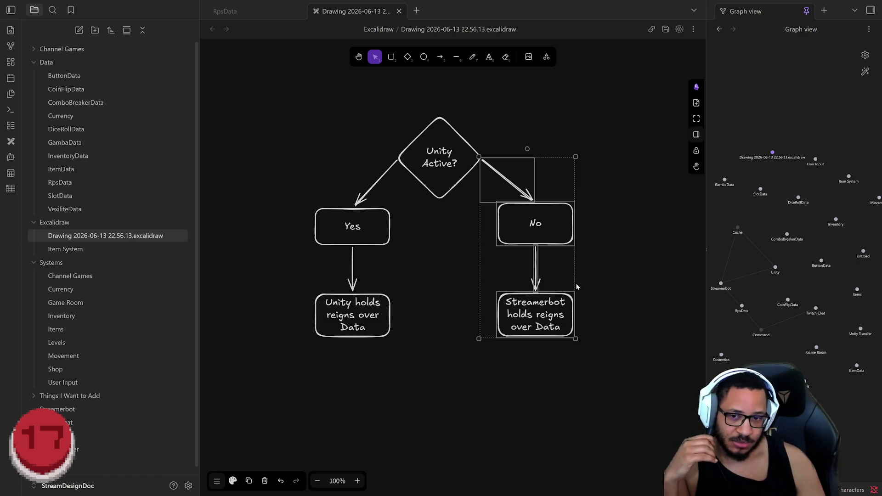
left_click(651, 339)
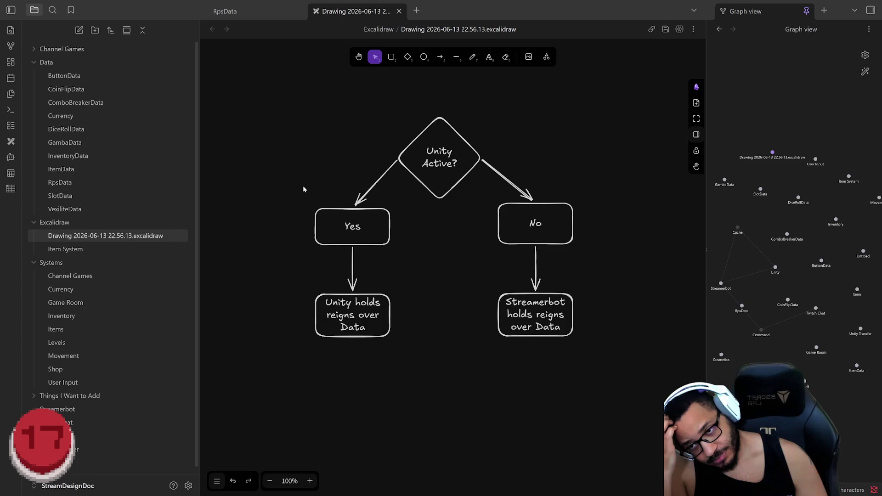
Scroll the canvas so the flowchart moves down, leaving space above the diamond
mouse_move(219, 85)
left_mouse_down()
mouse_move(301, 270)
mouse_move(423, 412)
left_mouse_up()
left_click(517, 442)
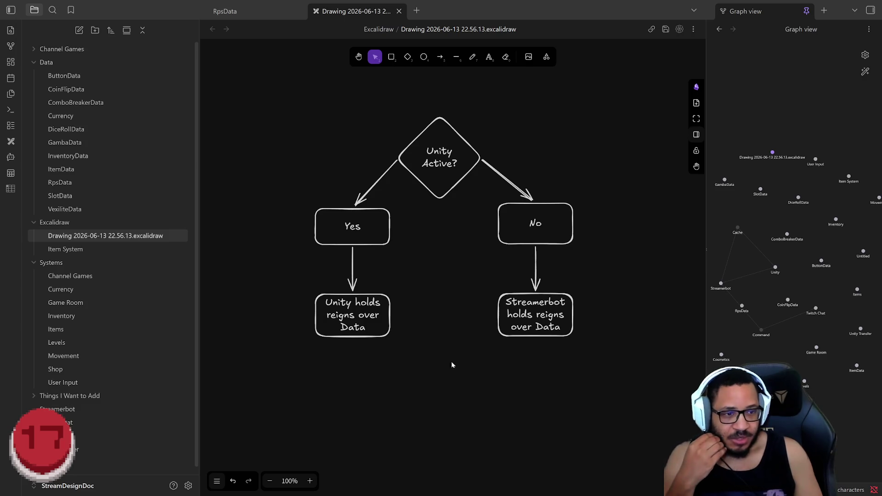
left_click(511, 408)
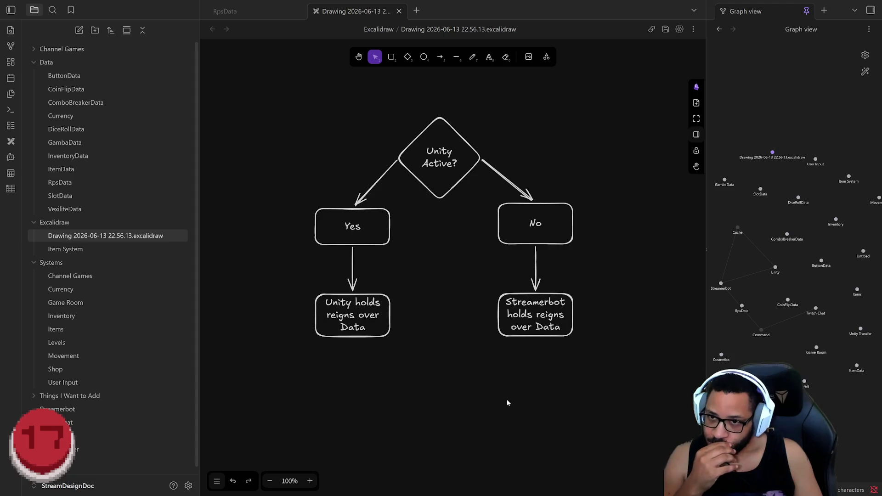
left_click(472, 360)
scroll(459, 340, "up", 2)
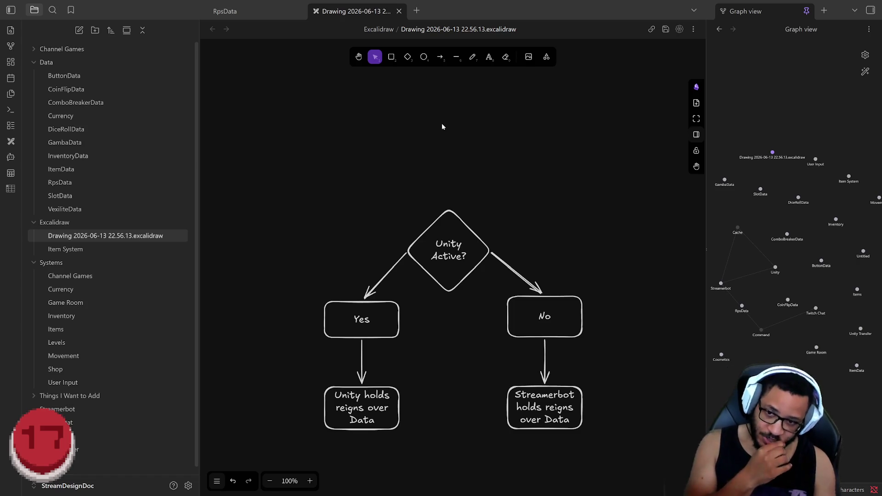
mouse_move(256, 149)
left_mouse_down()
mouse_move(409, 439)
mouse_move(469, 469)
mouse_move(491, 455)
left_mouse_up()
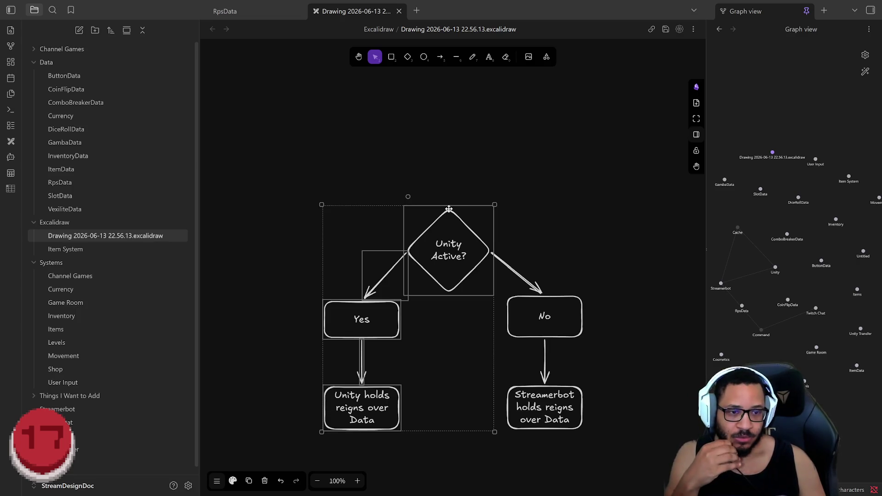
left_click(447, 174)
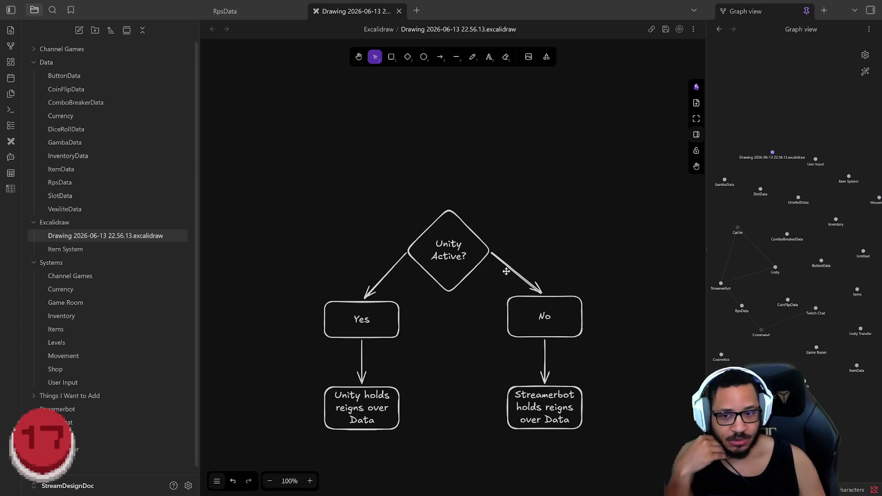
left_click(391, 56)
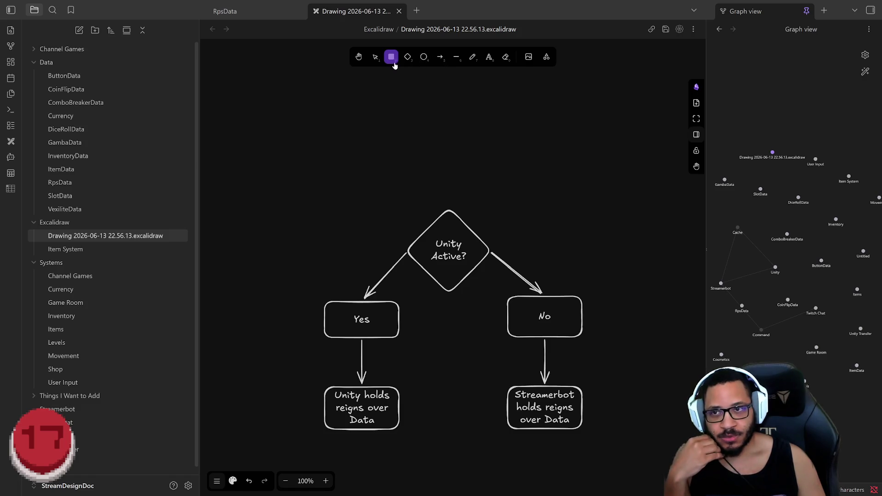
Draw a box labelled 'Who Displays User Data?' above the diamond and arrow it down to Unity Active?
left_click_drag(373, 95, 524, 157)
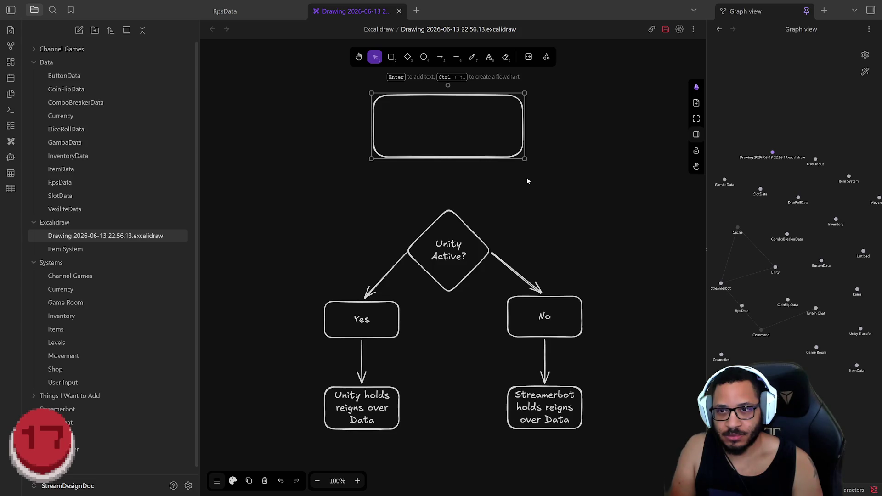
key("o")
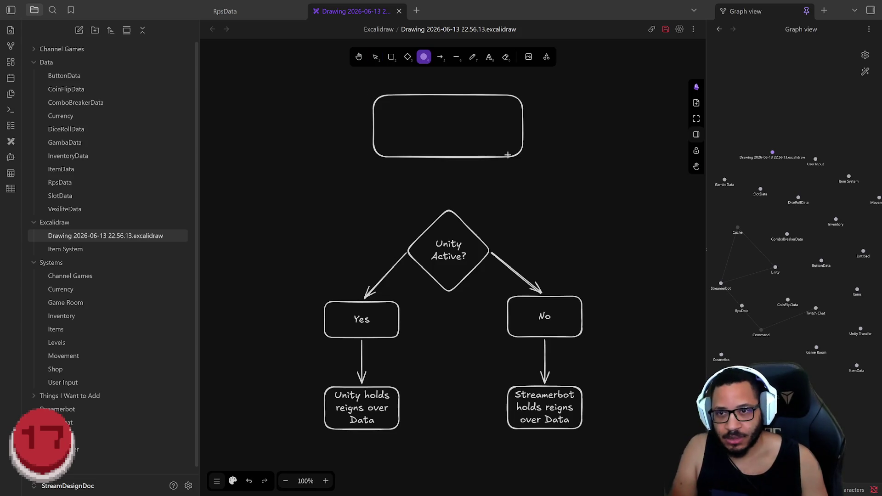
left_click(372, 57)
left_click(417, 157)
key("o")
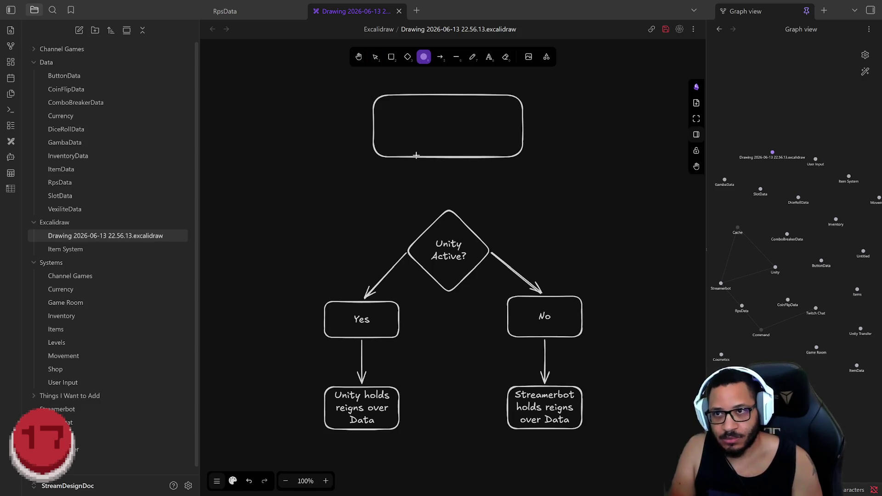
left_click(375, 56)
left_click(408, 159)
key("Return")
type("Who")
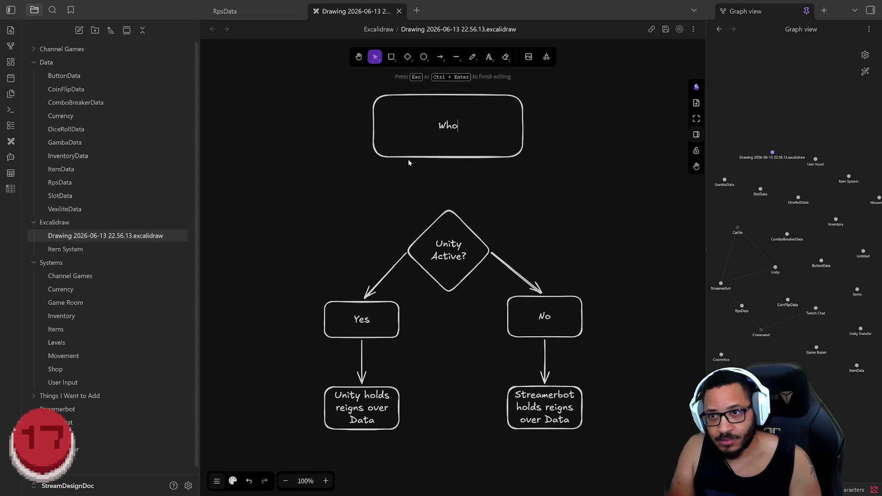
type(" Displays")
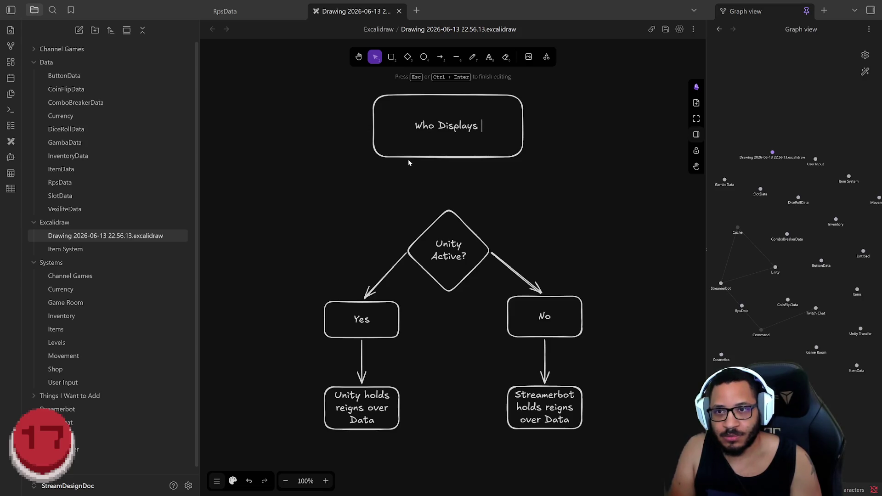
type(" User Data?")
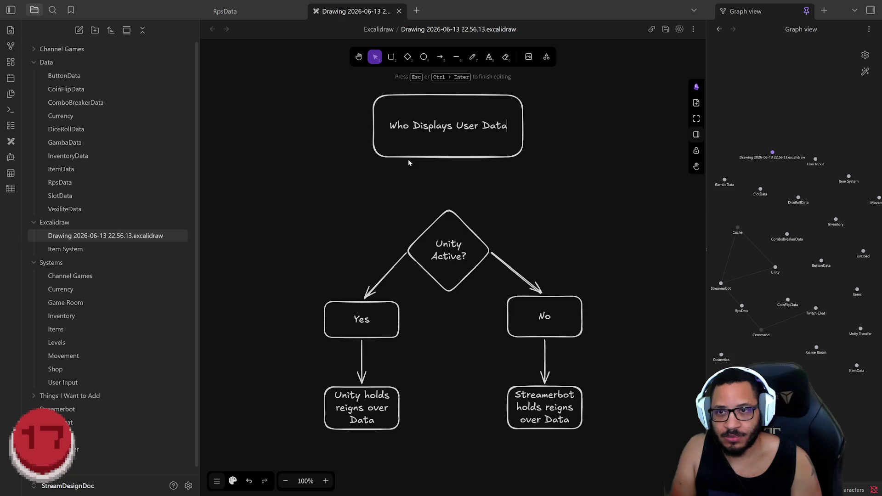
left_click(439, 56)
left_click_drag(449, 160, 450, 210)
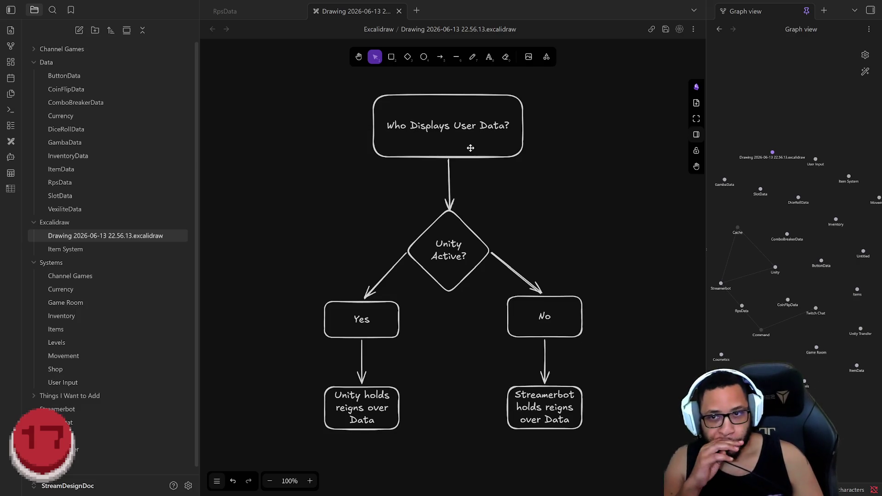
Rename the timestamped drawing file in the sidebar to 'Data Display Ownership Chart'
scroll(529, 180, "down", 5)
scroll(529, 184, "up", 3)
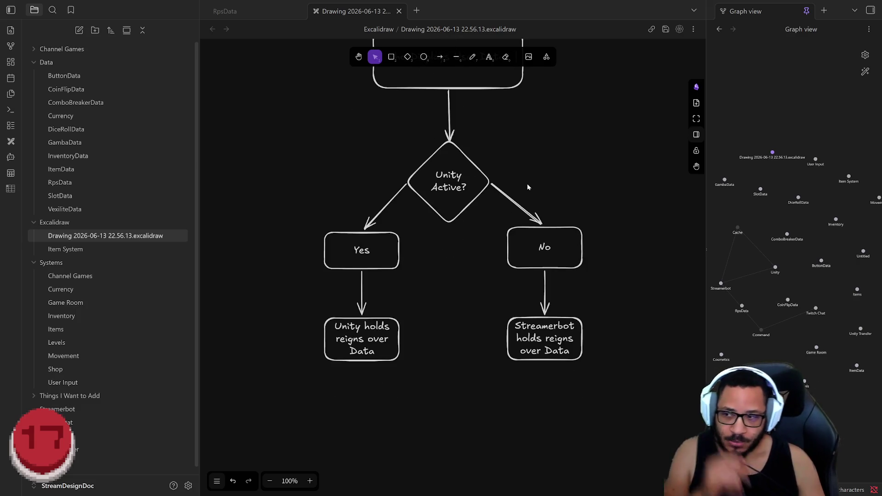
scroll(548, 204, "down", 5)
mouse_move(546, 204)
left_mouse_down()
mouse_move(396, 255)
mouse_move(416, 236)
left_mouse_up()
scroll(396, 254, "up", 2)
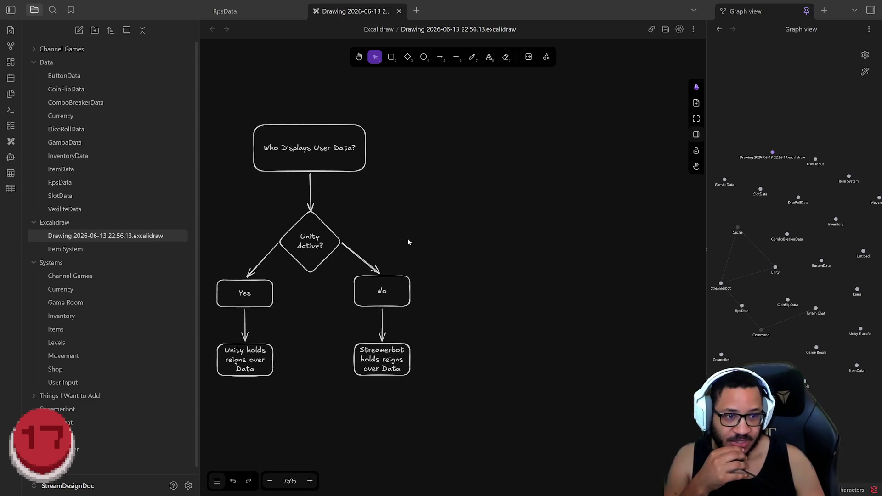
scroll(359, 228, "left", 3)
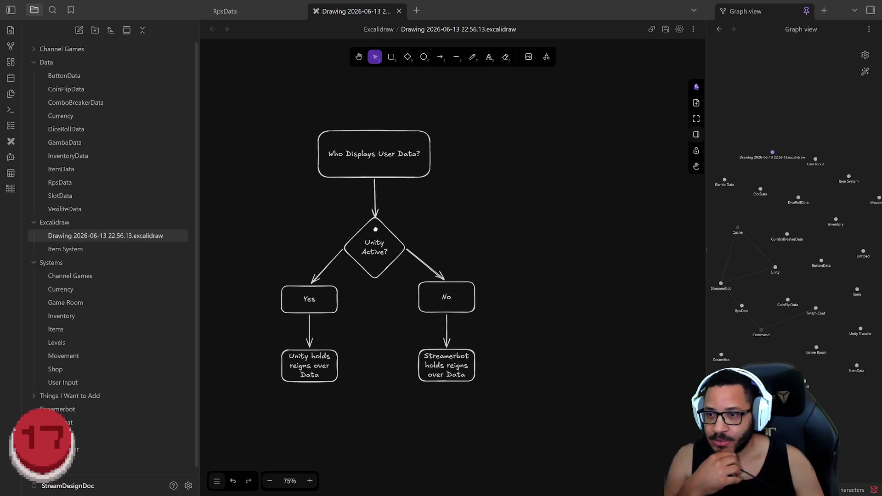
right_click(90, 236)
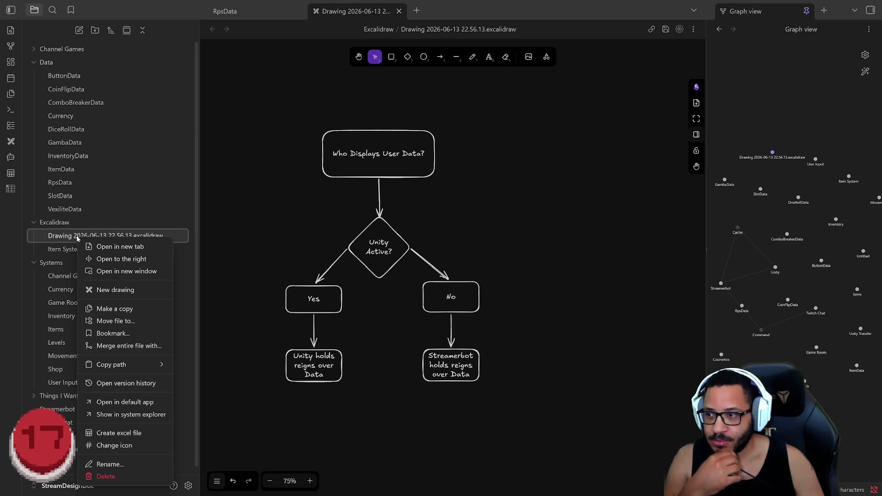
left_click(109, 467)
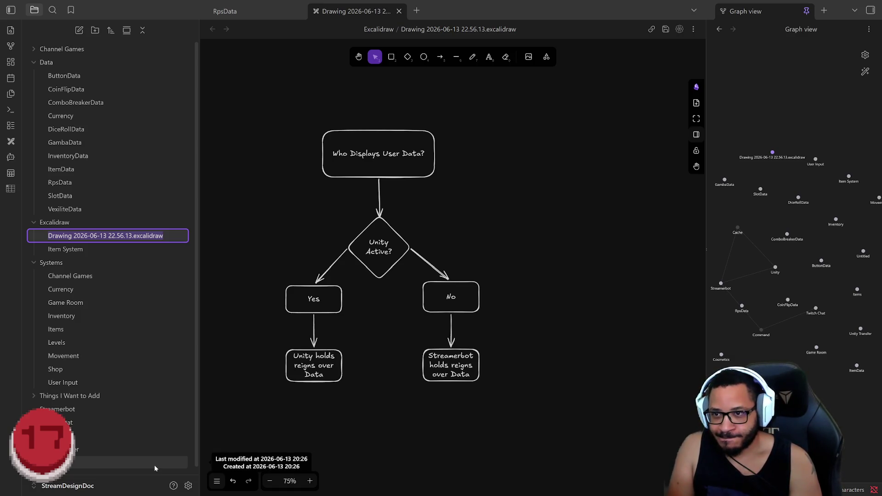
type("Data D")
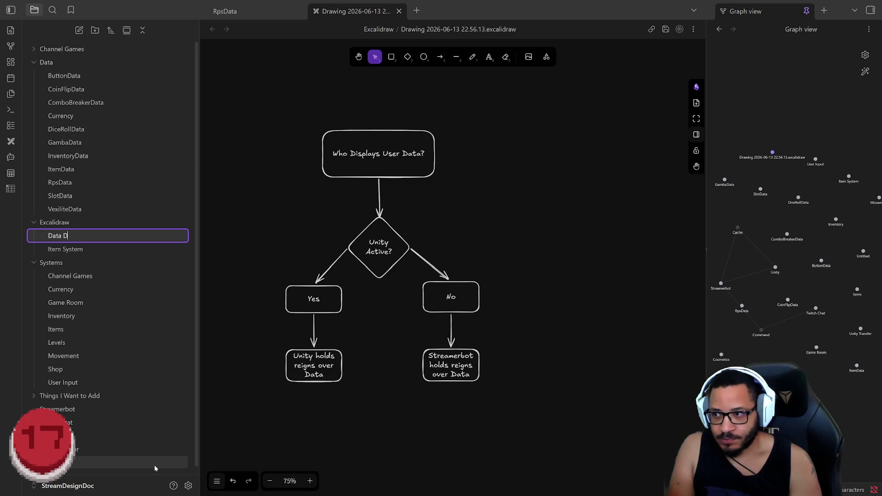
type("isplay")
type(" Chart")
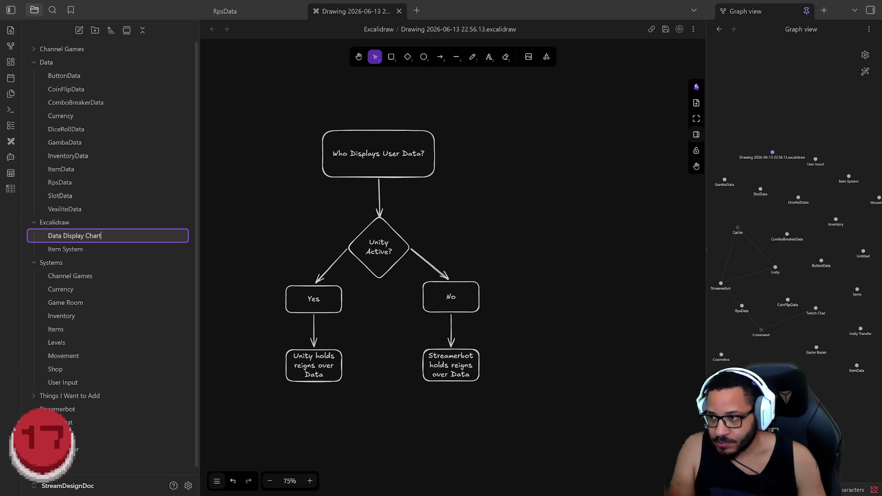
key("ctrl+Left")
type("rship")
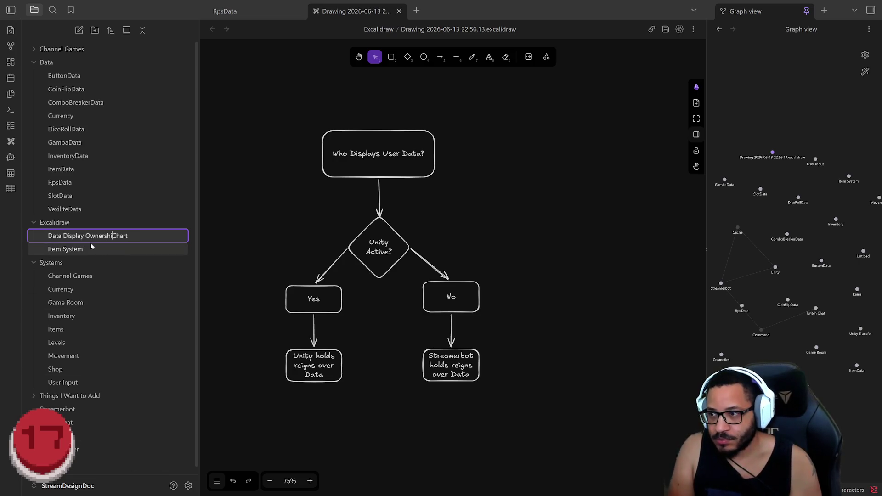
key("Return")
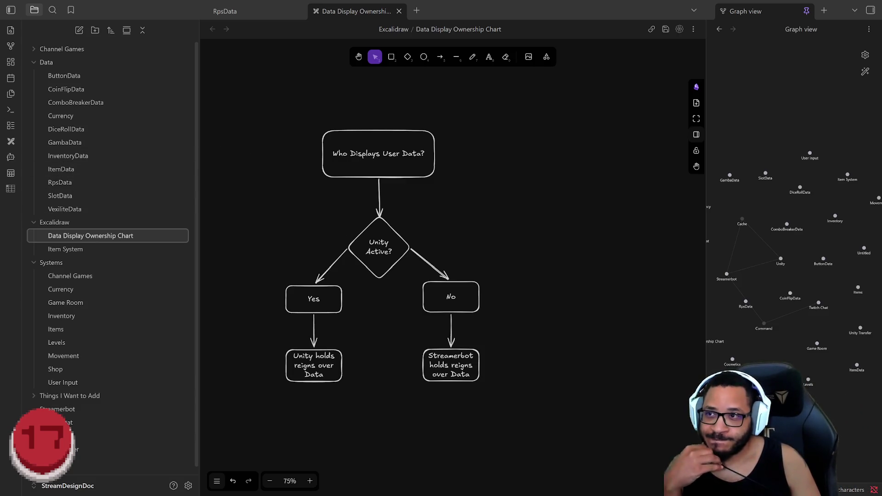
Close the Data Display Ownership Chart tab, leaving the RpsData note visible
left_click(399, 11)
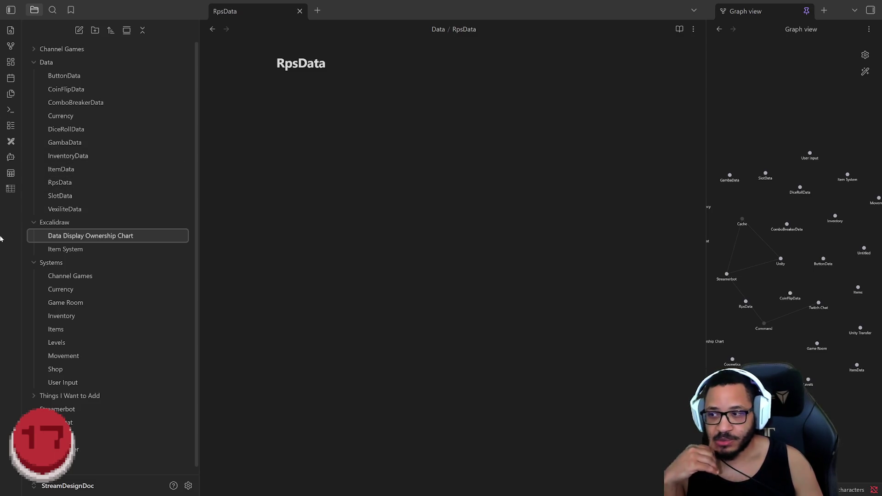
Open the Item System drawing from the Excalidraw folder in the sidebar
left_click(89, 251)
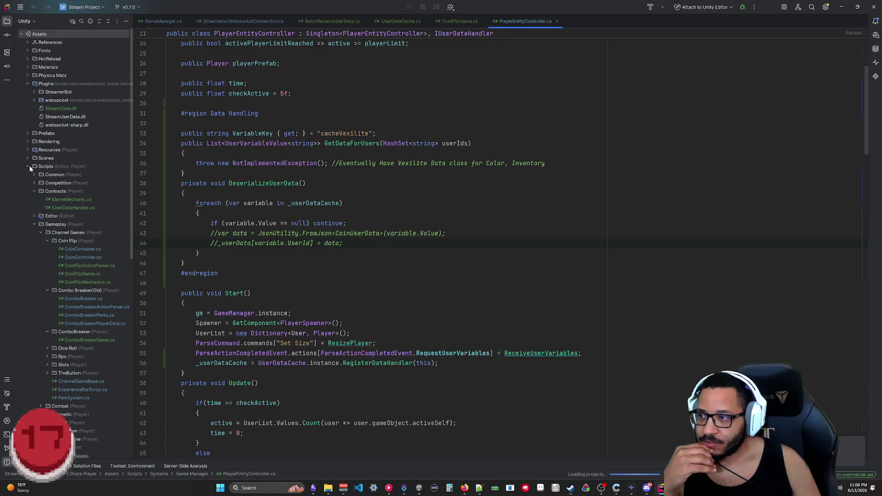
Collapse Contracts and Channel Games, then open ItemBase.cs from Entities > Items > Base
left_click(34, 192)
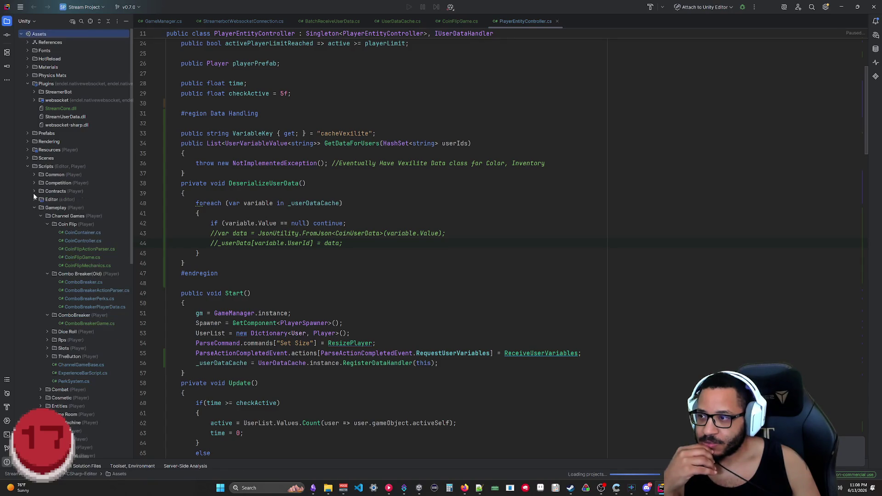
left_click(40, 216)
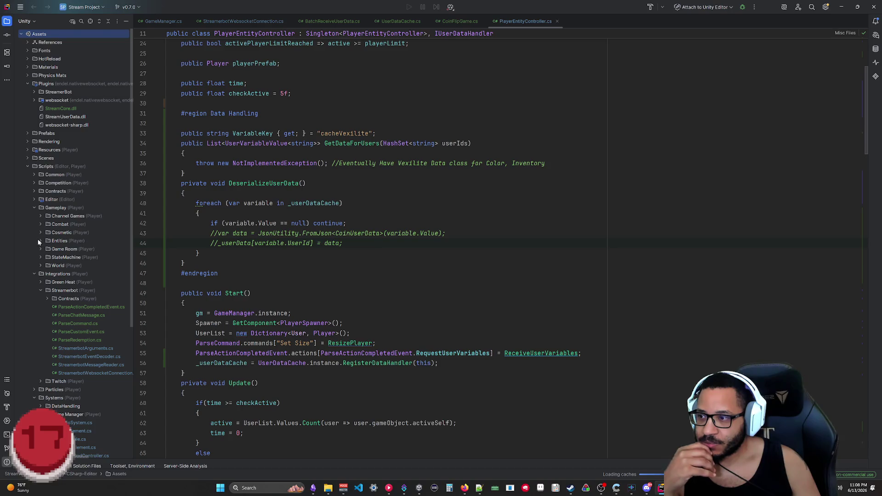
left_click(41, 241)
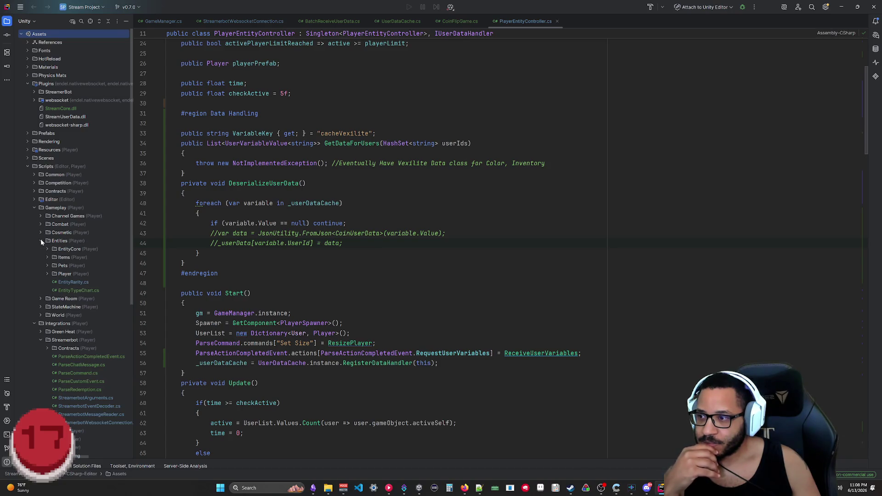
left_click(47, 257)
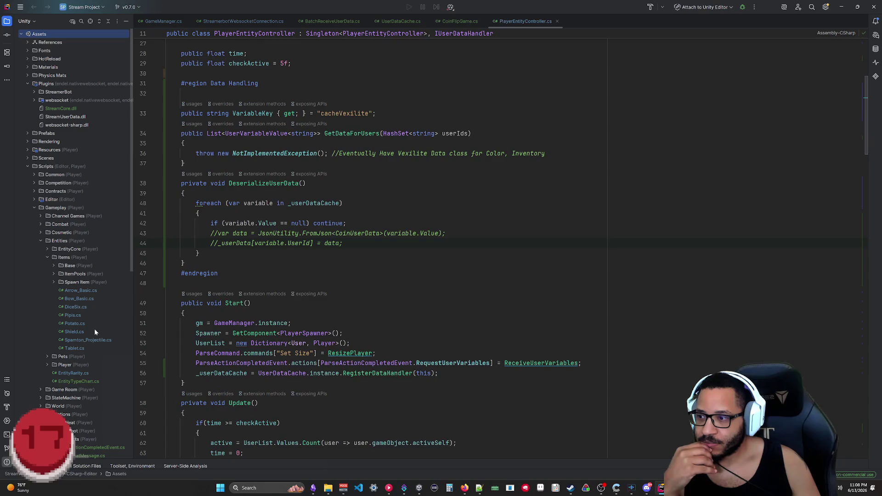
left_click(54, 266)
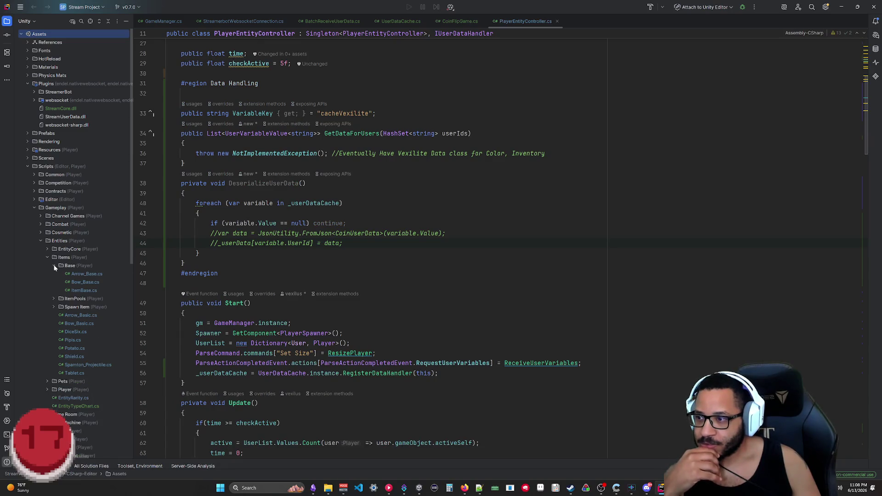
double_click(83, 290)
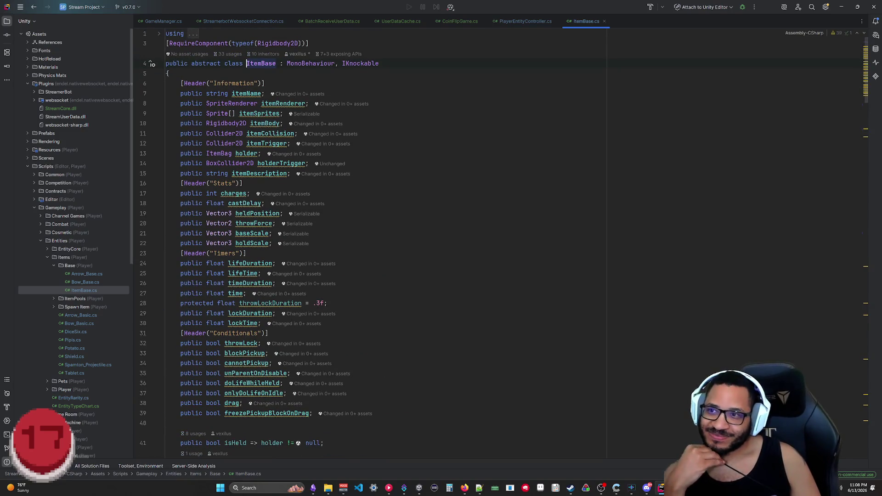
Scroll through ItemBase.cs to review its Information, Stats, Timers and Conditionals fields
scroll(151, 62, "down", 20)
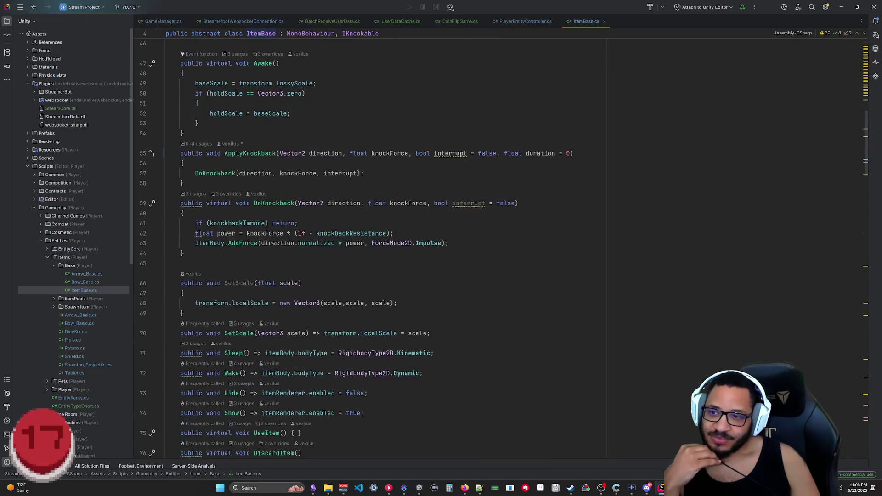
scroll(314, 249, "down", 20)
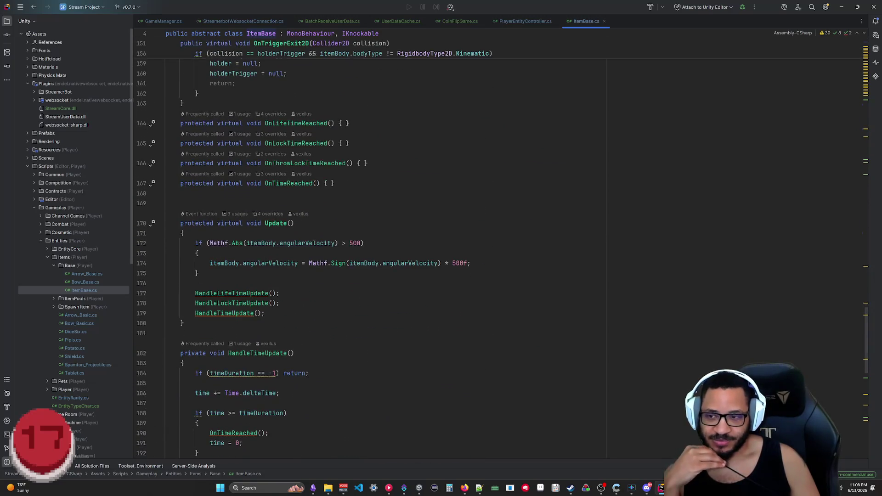
left_click_drag(867, 404, 865, 53)
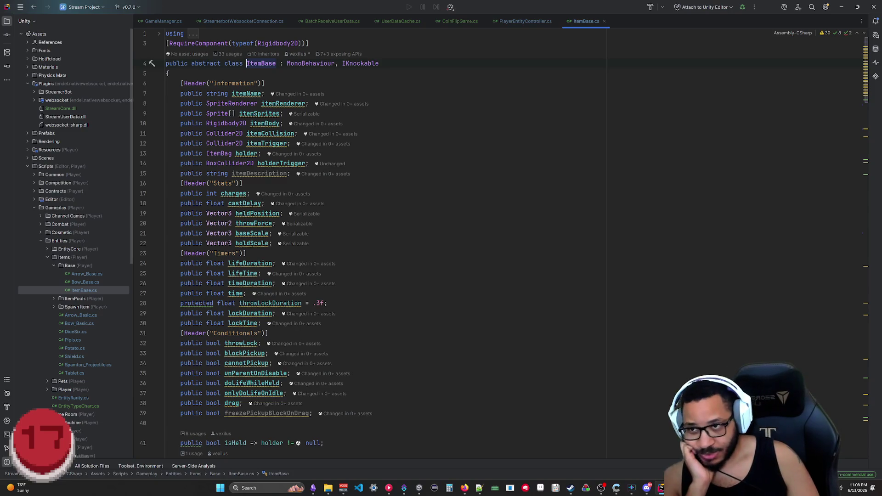
scroll(368, 253, "down", 20)
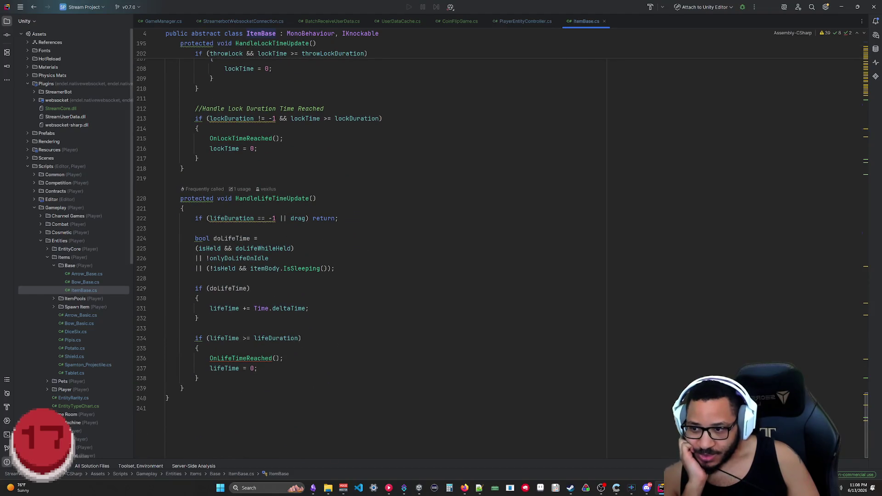
scroll(367, 253, "up", 1)
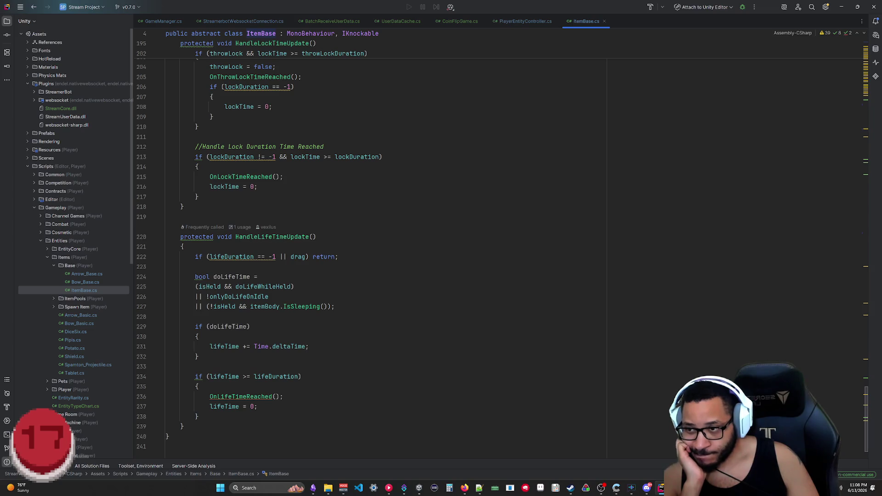
scroll(368, 253, "up", 20)
scroll(276, 230, "up", 2)
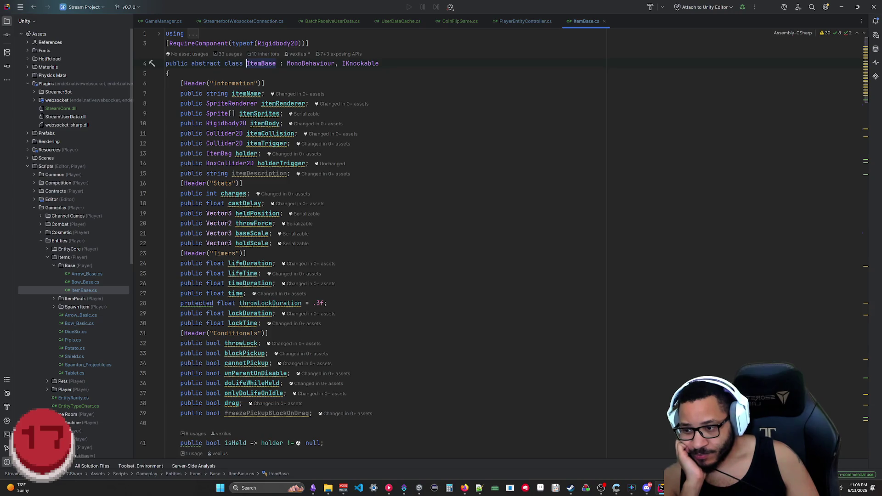
scroll(276, 230, "down", 3)
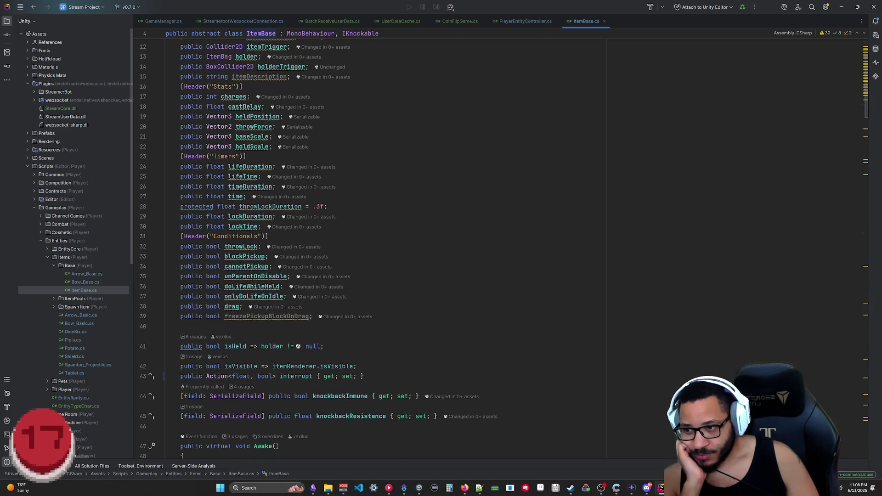
scroll(317, 249, "up", 3)
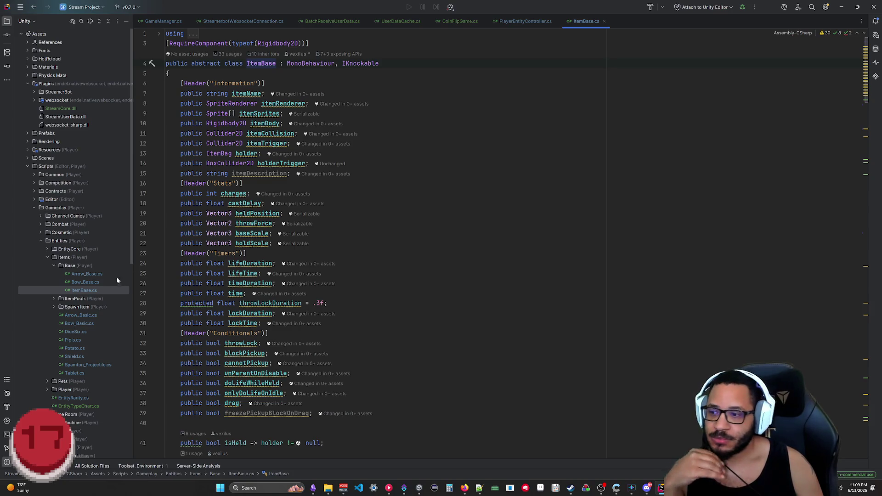
scroll(84, 316, "down", 5)
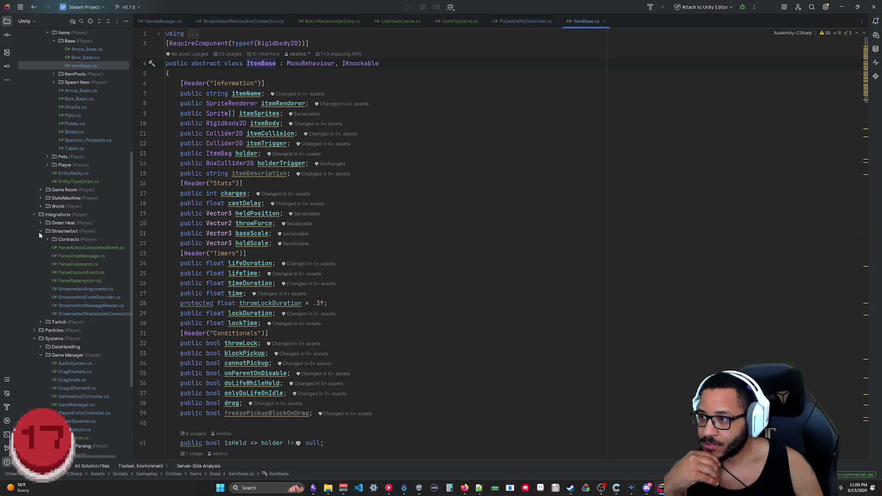
double_click(97, 315)
scroll(368, 244, "up", 20)
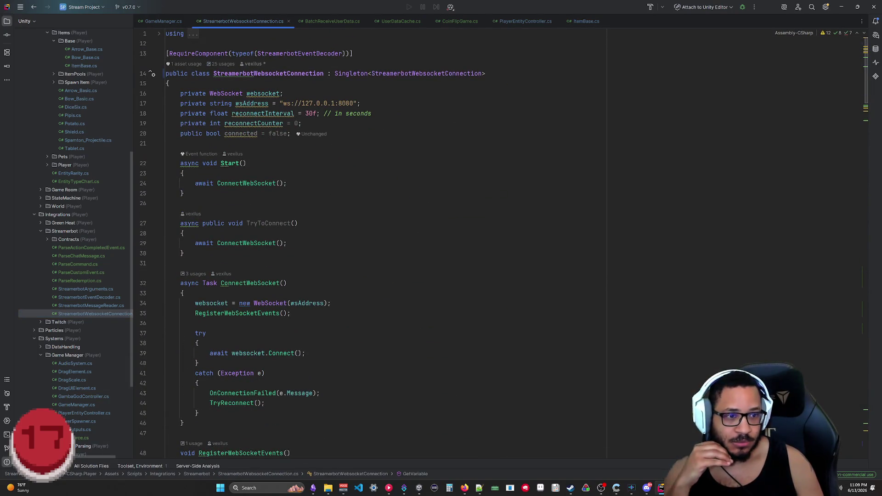
scroll(368, 244, "down", 2)
scroll(368, 243, "up", 2)
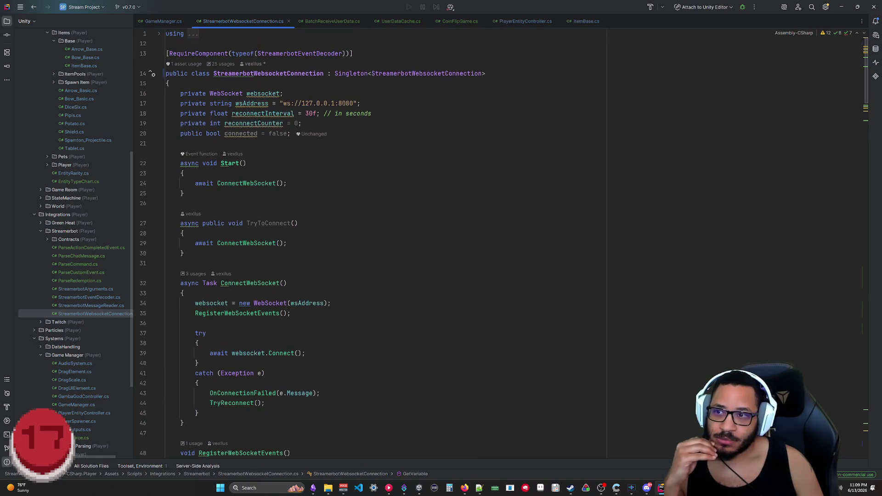
scroll(367, 244, "down", 5)
scroll(368, 244, "up", 3)
scroll(368, 244, "down", 2)
scroll(368, 244, "down", 20)
scroll(368, 244, "up", 20)
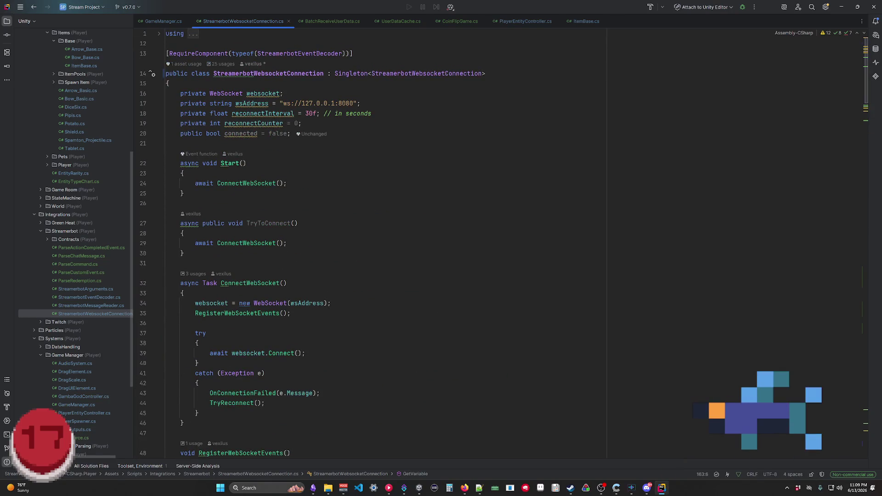
scroll(368, 244, "down", 2)
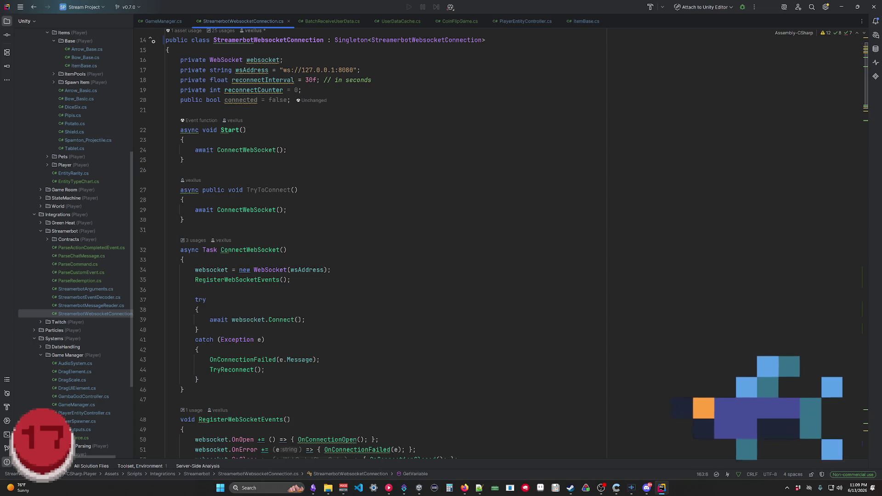
scroll(368, 243, "up", 1)
scroll(368, 243, "down", 15)
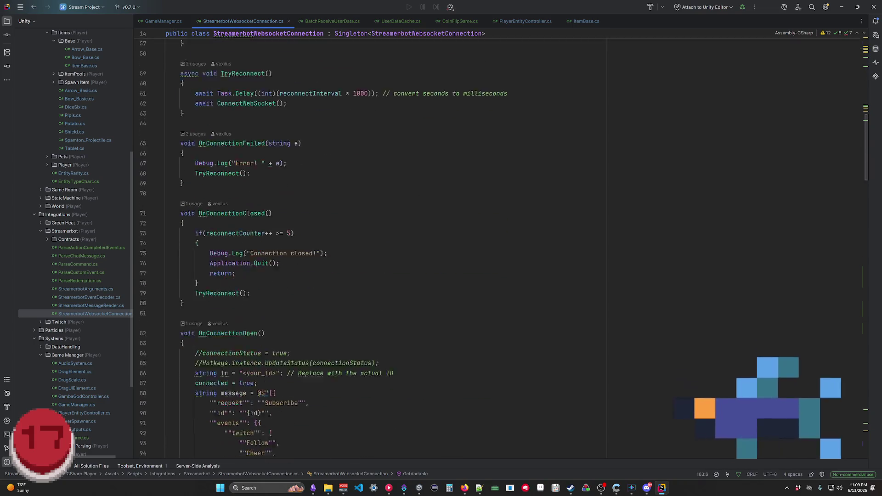
left_click_drag(866, 166, 865, 176)
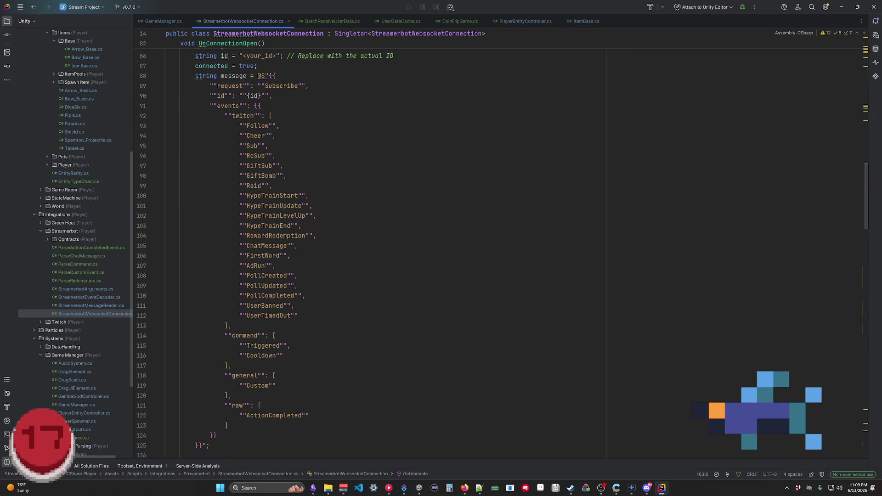
scroll(502, 253, "down", 3)
scroll(502, 254, "up", 5)
scroll(502, 254, "down", 4)
scroll(502, 254, "down", 7)
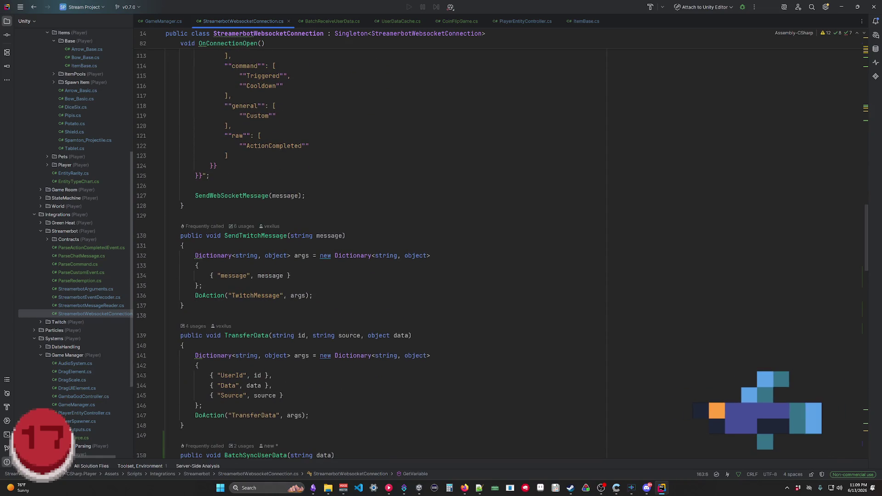
scroll(503, 254, "up", 6)
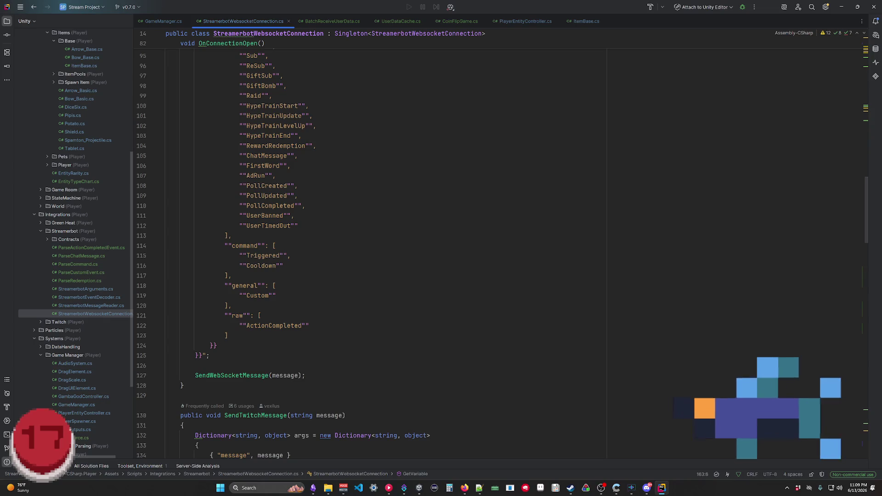
left_click_drag(308, 325, 167, 246)
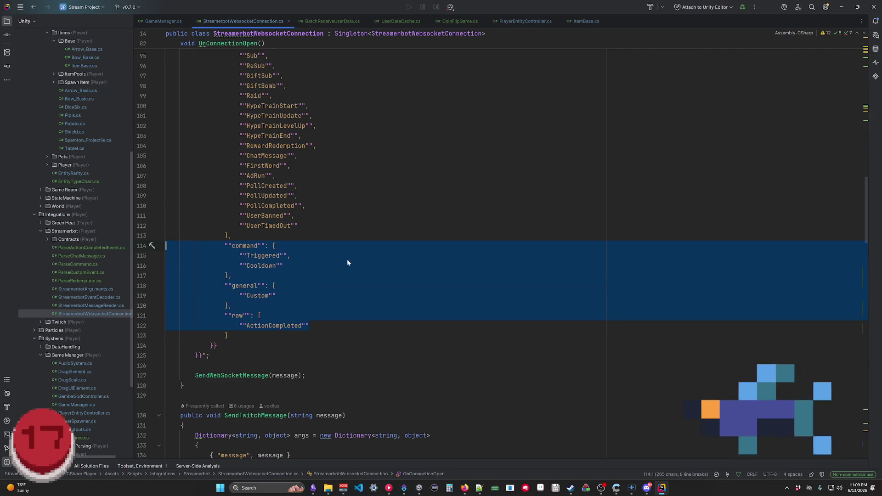
left_click(368, 287)
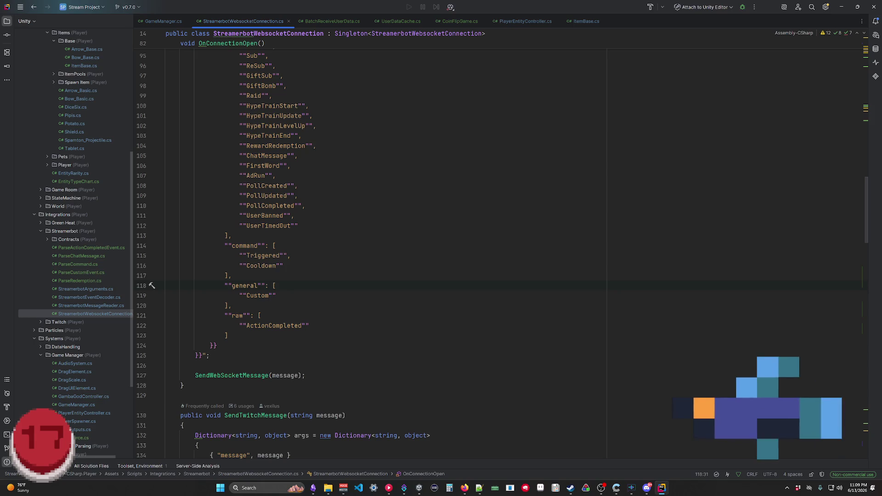
left_click_drag(869, 248, 869, 425)
scroll(368, 248, "up", 8)
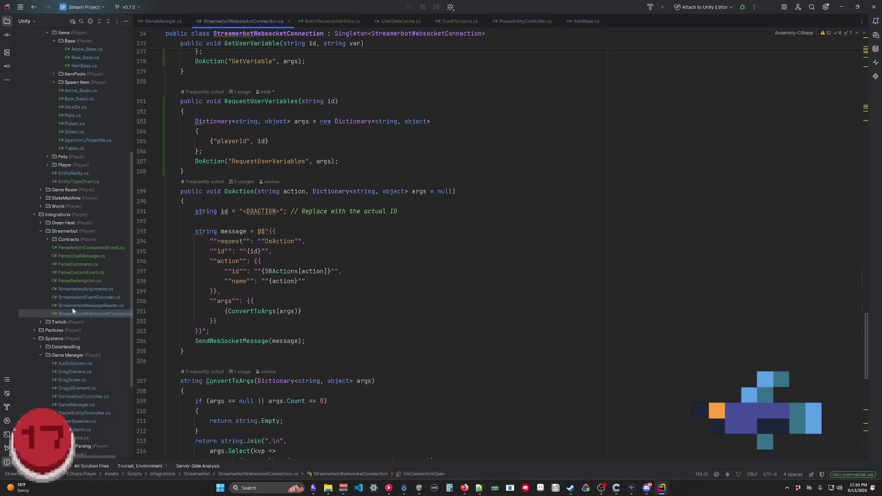
scroll(297, 248, "down", 4)
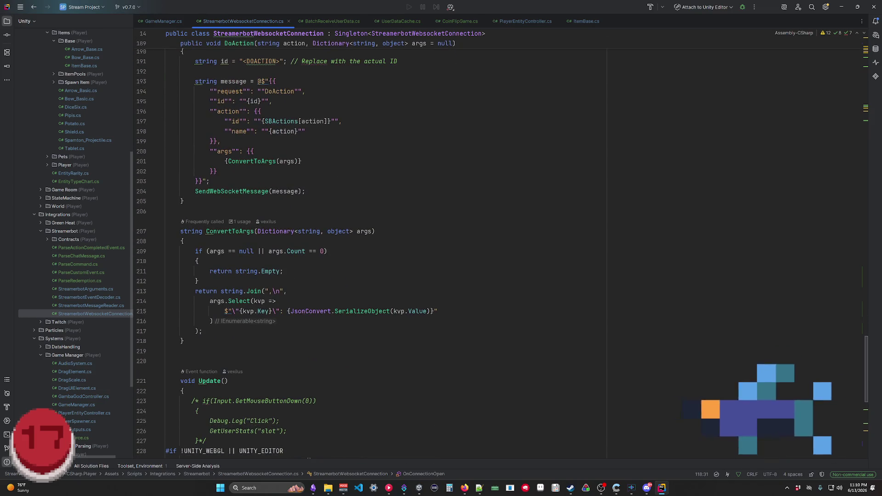
scroll(296, 248, "up", 5)
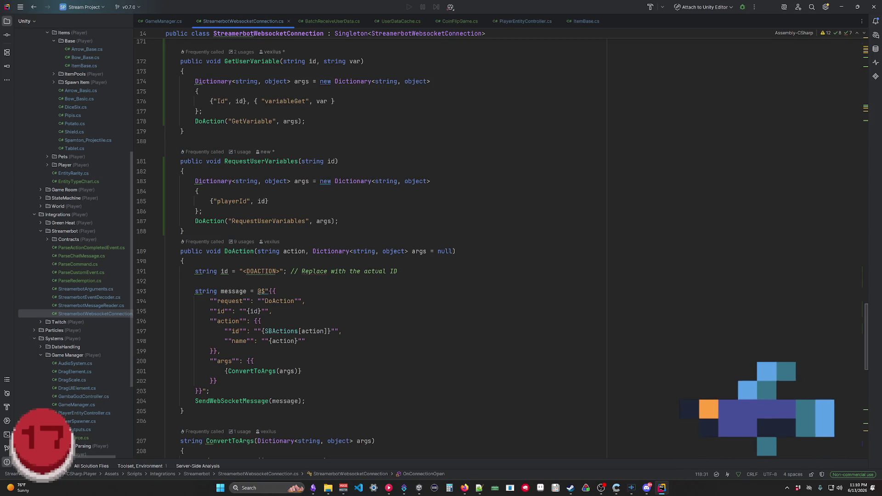
middle_click(259, 21)
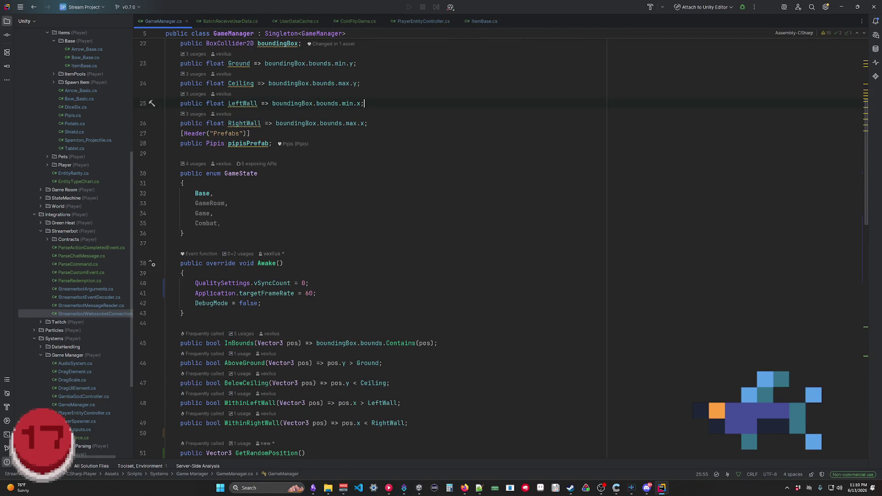
Switch to the ItemBase.cs tab, skim its code, then bring up Obsidian's Item System diagram
left_click(478, 22)
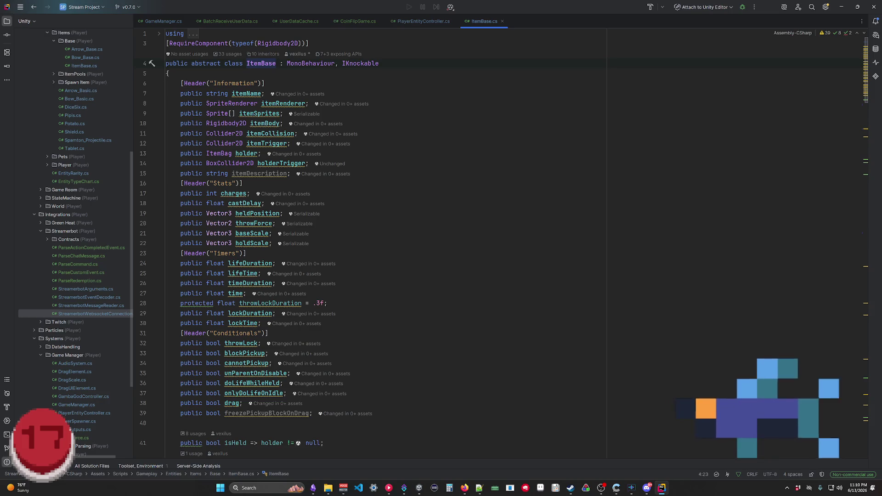
scroll(866, 90, "down", 2)
scroll(864, 88, "up", 2)
scroll(860, 95, "down", 20)
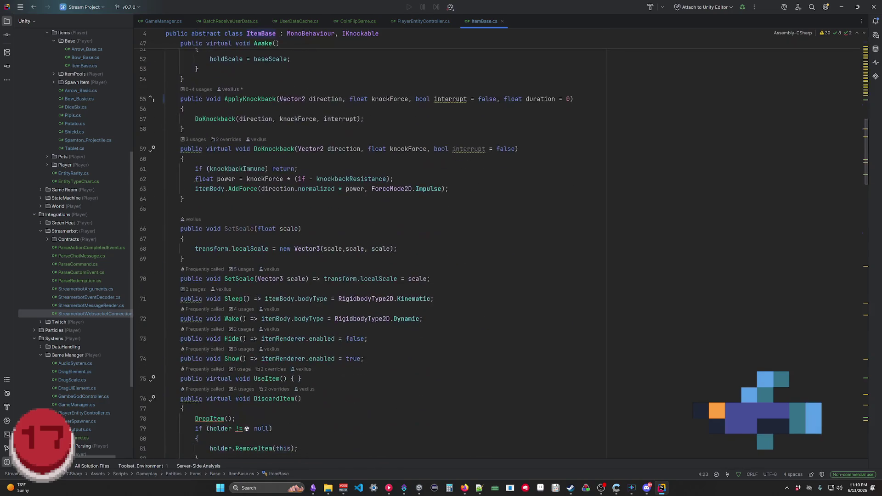
scroll(386, 248, "down", 3)
scroll(386, 248, "up", 20)
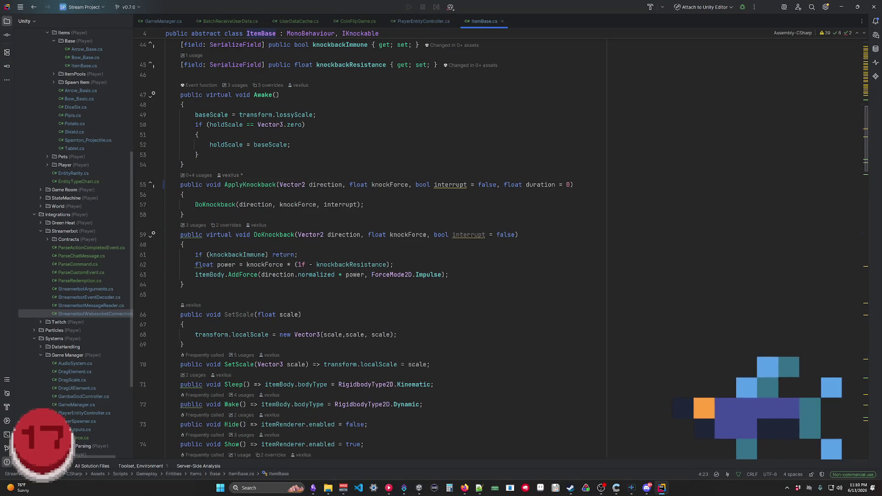
mouse_move(616, 491)
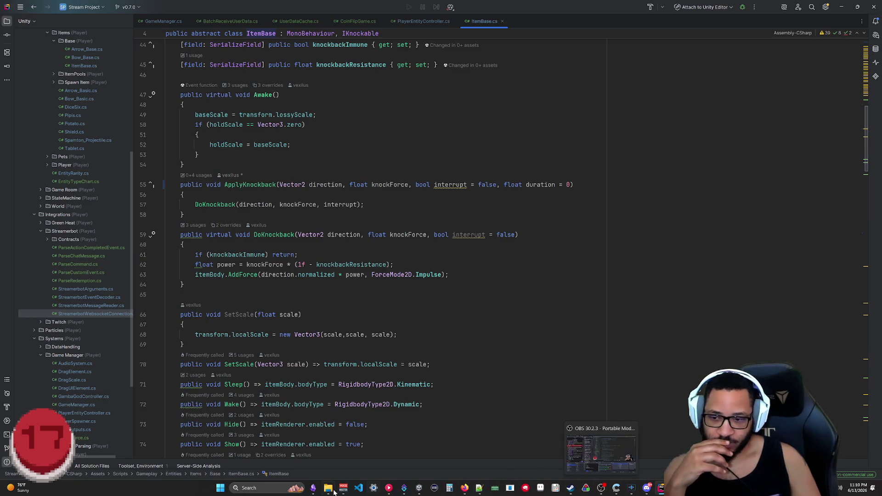
left_click(313, 488)
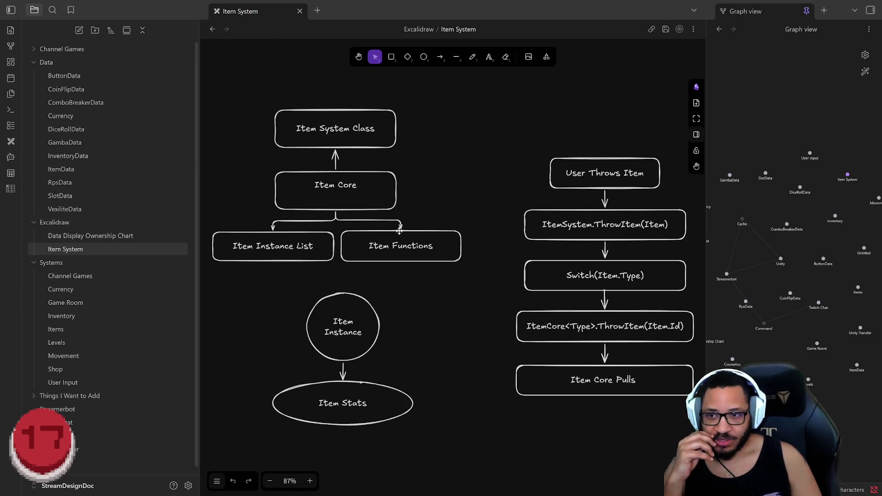
left_click(367, 304)
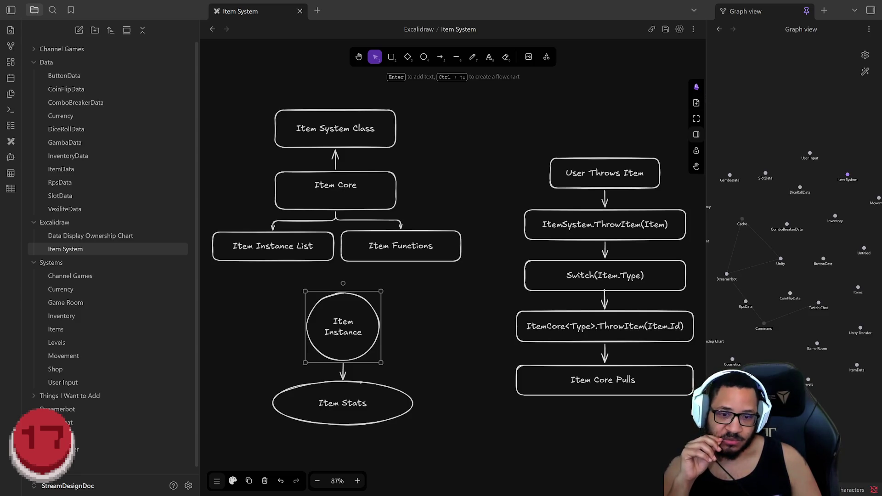
key("alt+Tab")
scroll(368, 248, "up", 10)
Review ItemBase.cs field declarations and code, then minimise Rider to reveal the Item System diagram
mouse_move(324, 443)
left_mouse_down()
mouse_move(294, 214)
mouse_move(154, 73)
left_mouse_up()
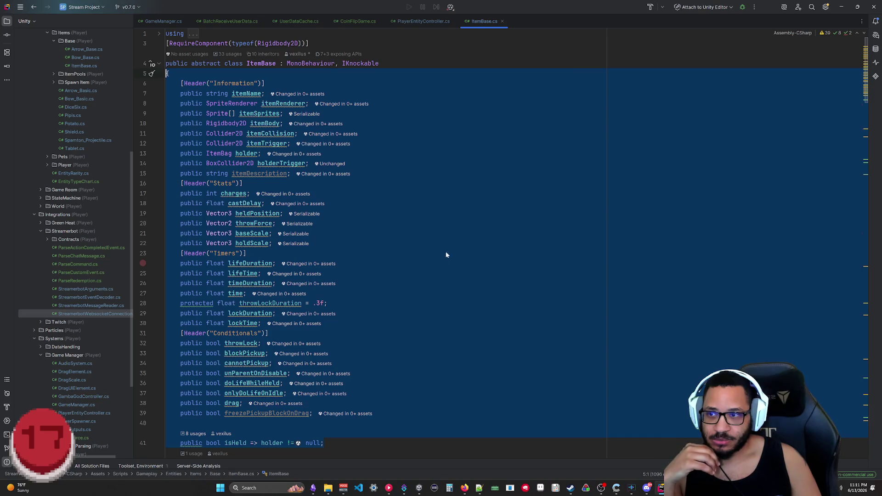
left_click(486, 285)
scroll(864, 102, "down", 2)
scroll(864, 103, "down", 10)
scroll(367, 248, "down", 14)
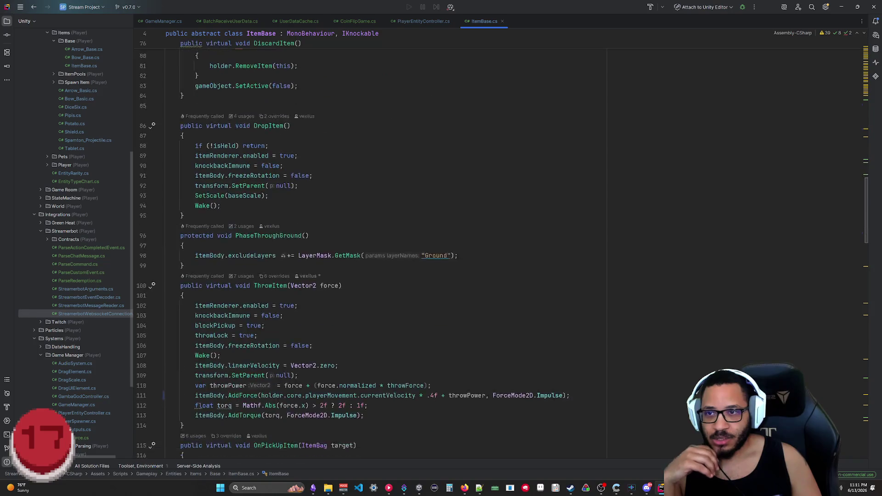
scroll(378, 461, "down", 3)
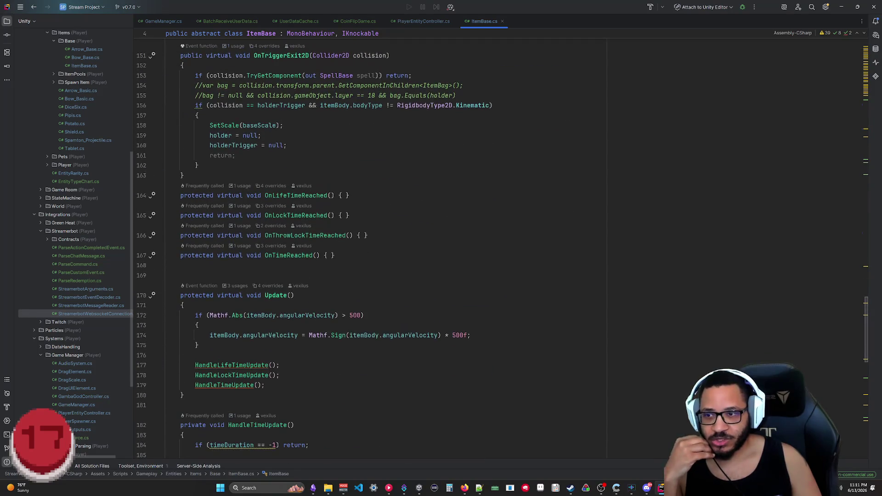
scroll(368, 249, "down", 11)
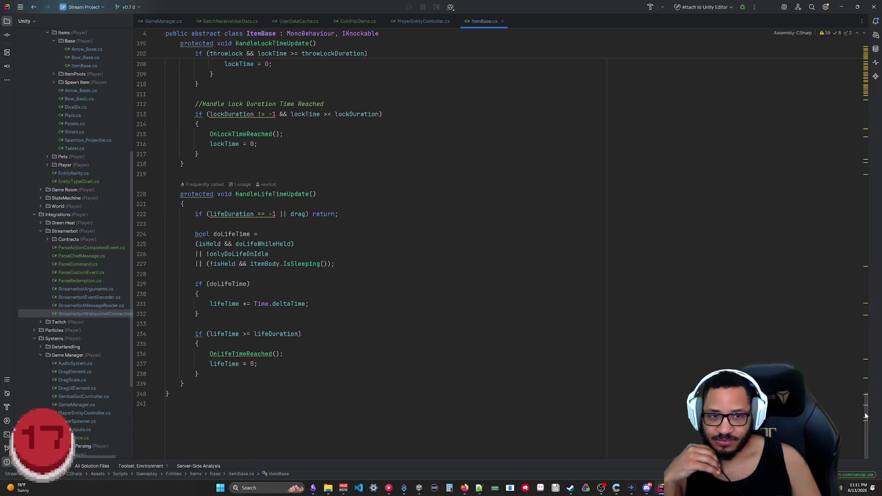
scroll(866, 416, "up", 20)
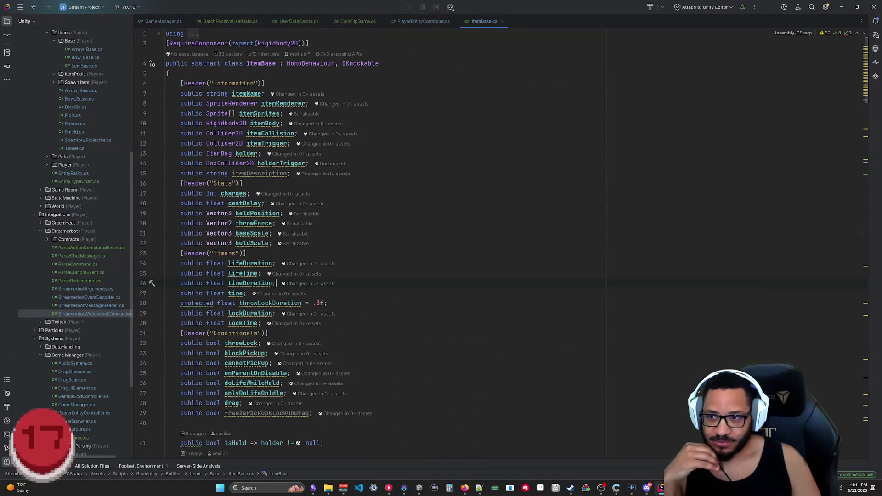
scroll(368, 248, "down", 15)
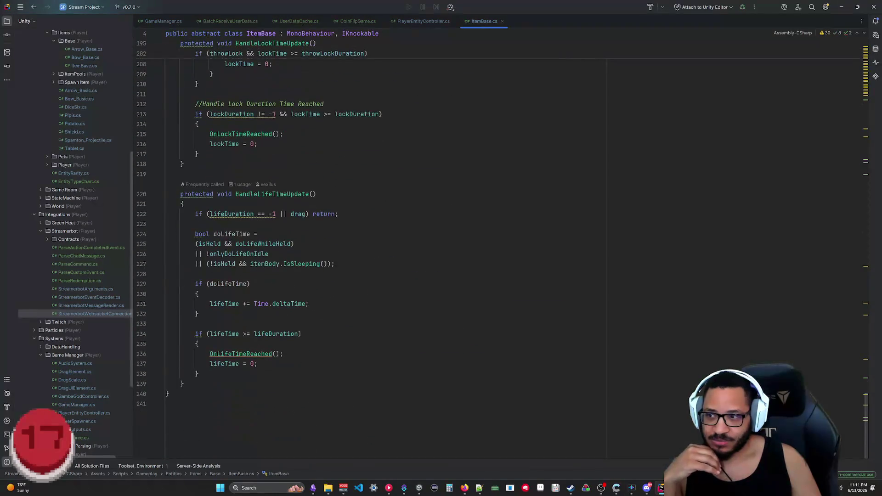
scroll(368, 248, "up", 10)
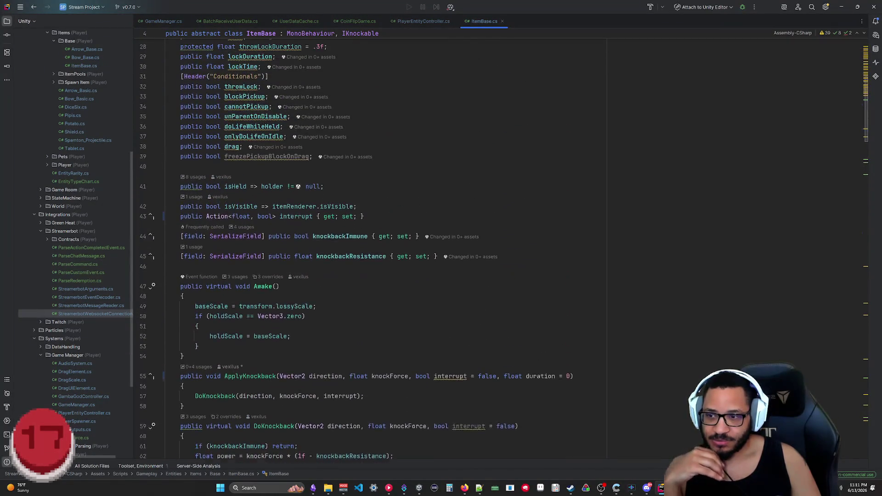
left_click(840, 10)
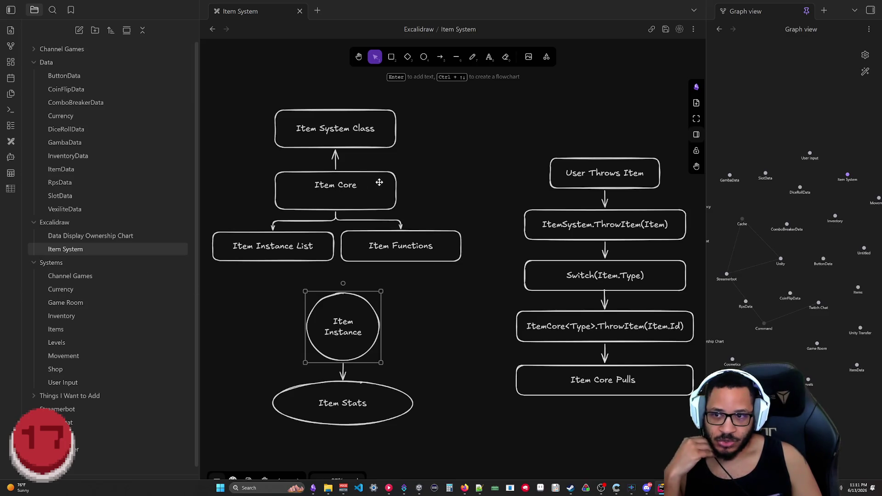
left_click(326, 213)
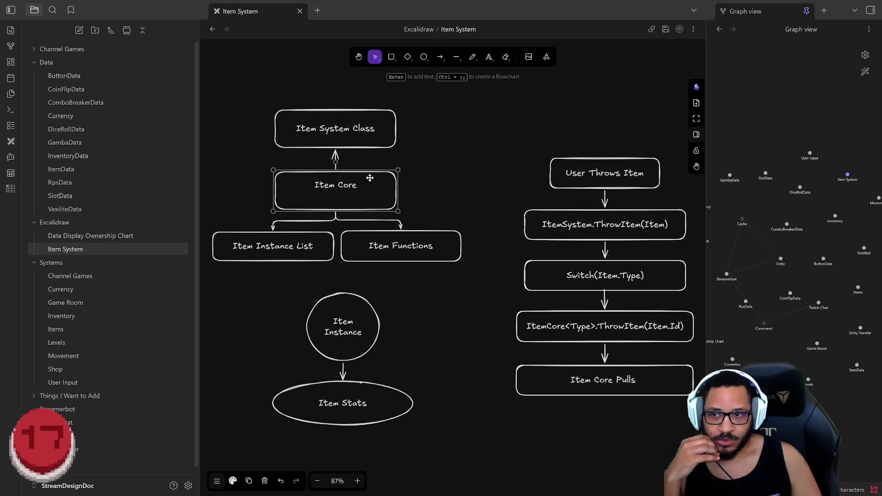
left_click(360, 305)
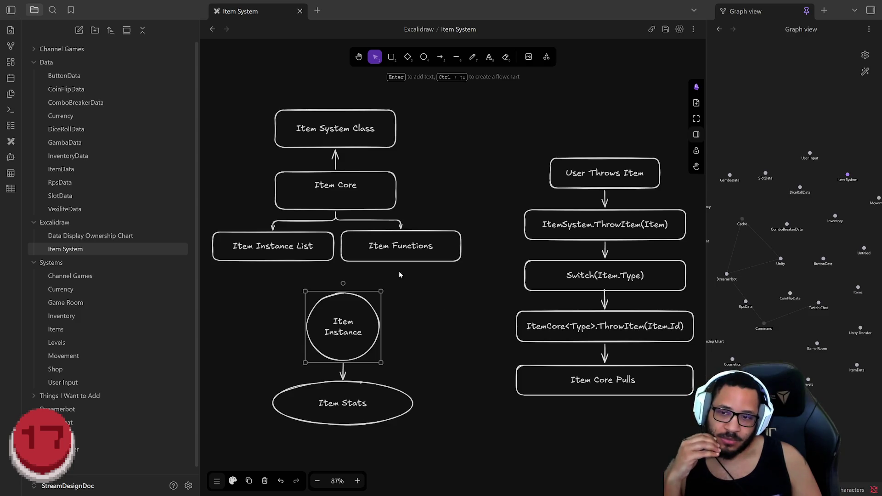
left_click(386, 230)
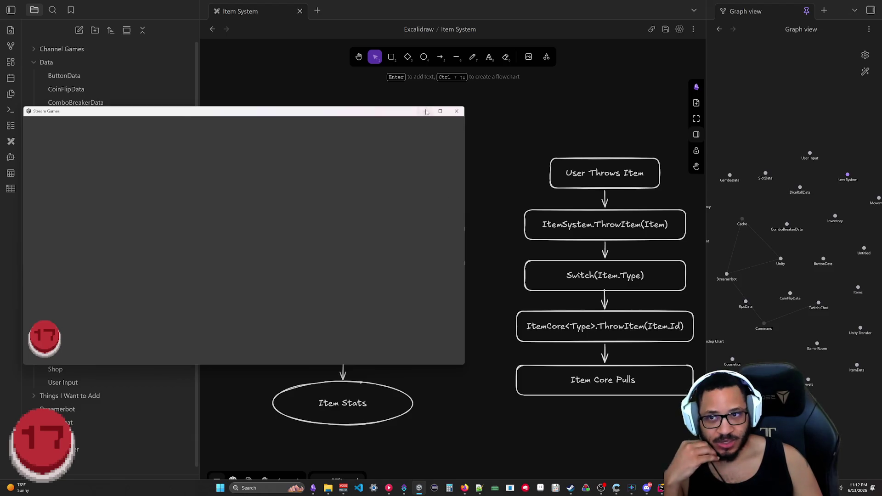
left_click(425, 112)
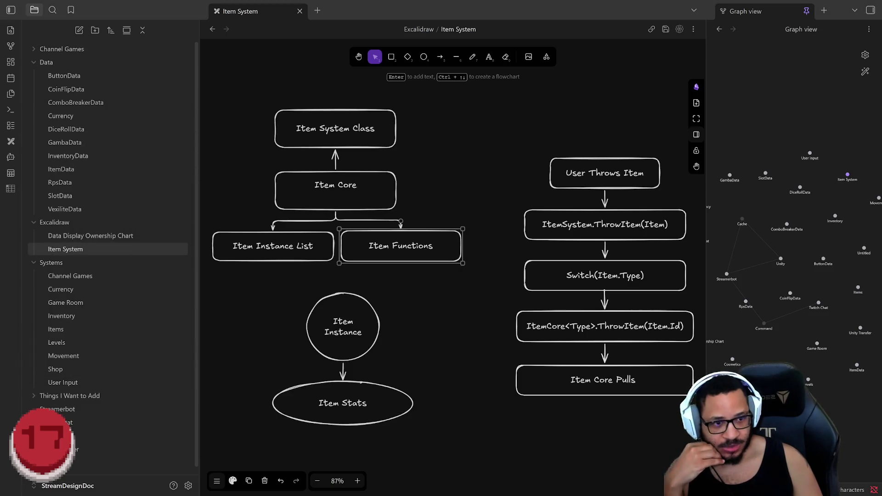
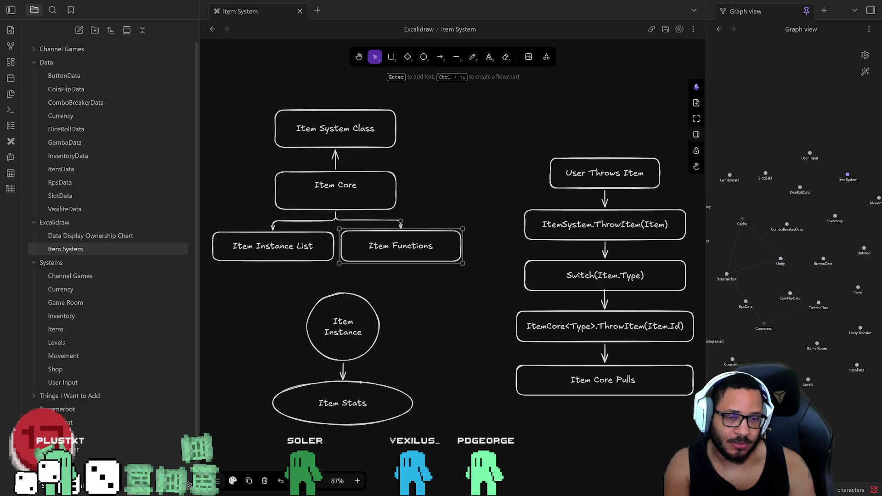
Open the ItemData note from the Data folder in place of the Item System drawing
left_click(64, 170)
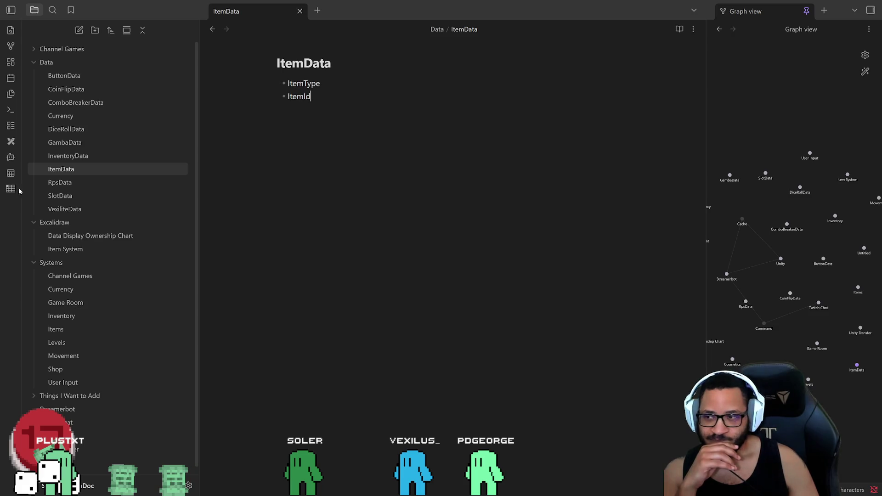
Glance at the Item System drawing, return to ItemData, then switch to ItemBase.cs in Rider
left_click(78, 250)
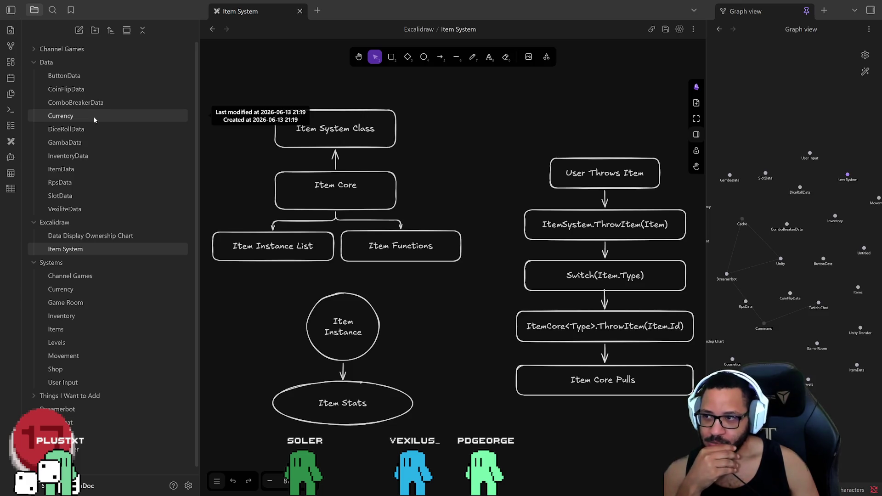
left_click(73, 170)
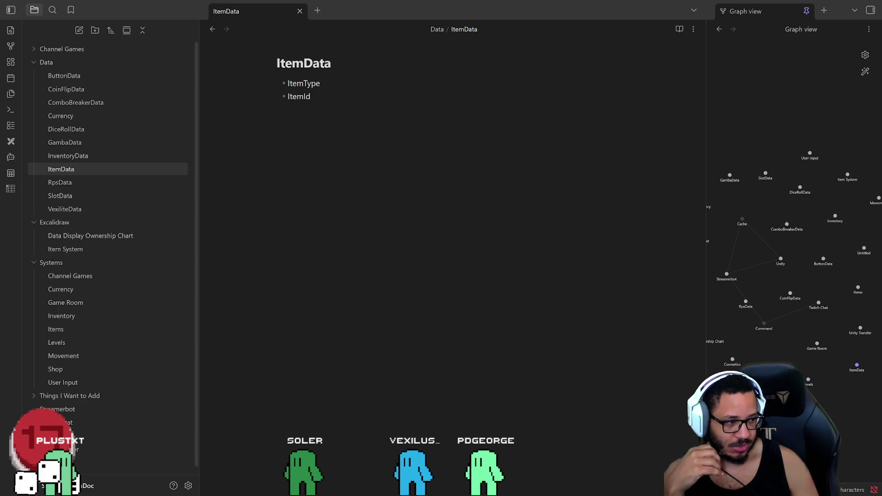
key("alt+Tab")
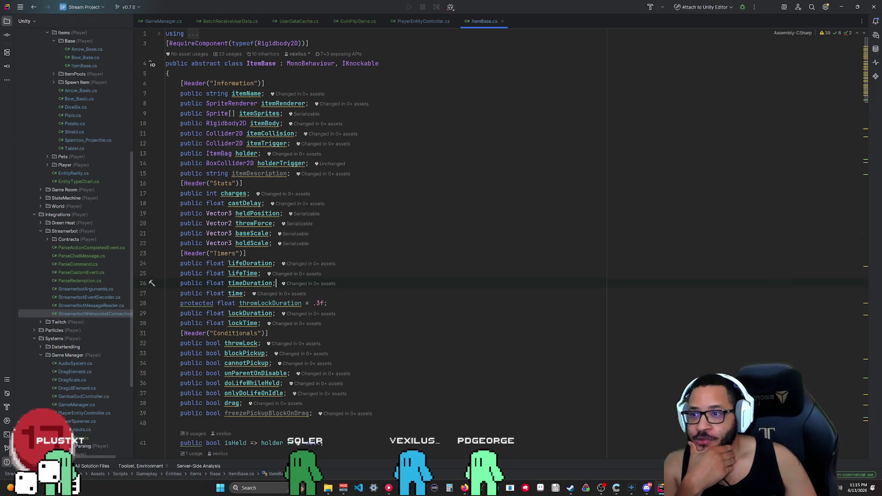
mouse_move(260, 174)
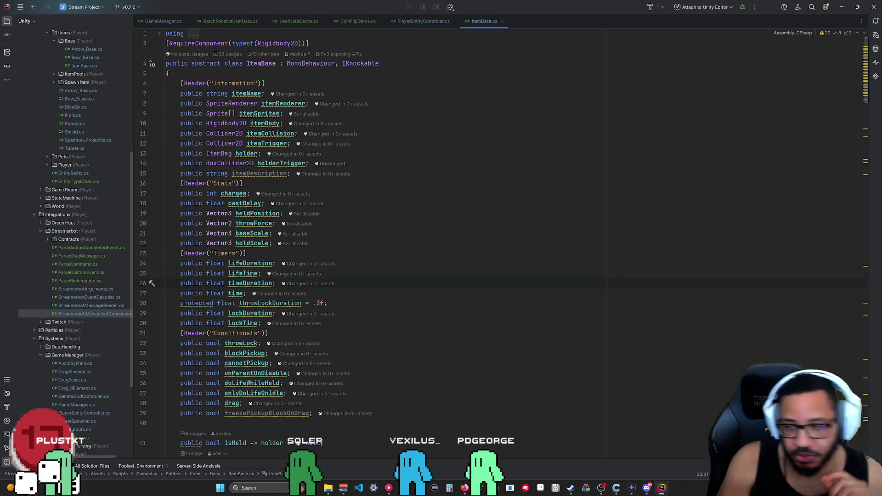
Scroll ItemBase.cs to the UseItem and DiscardItem methods, inspect them, then return to Obsidian
scroll(367, 244, "down", 10)
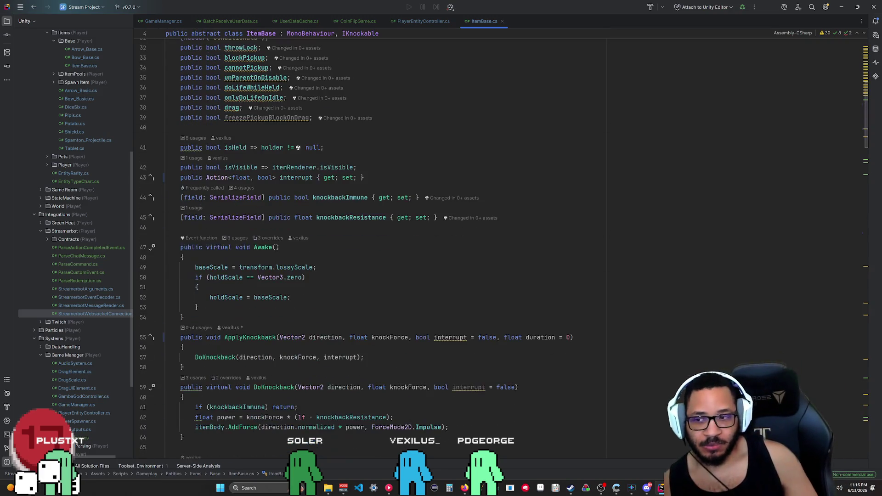
scroll(367, 244, "down", 11)
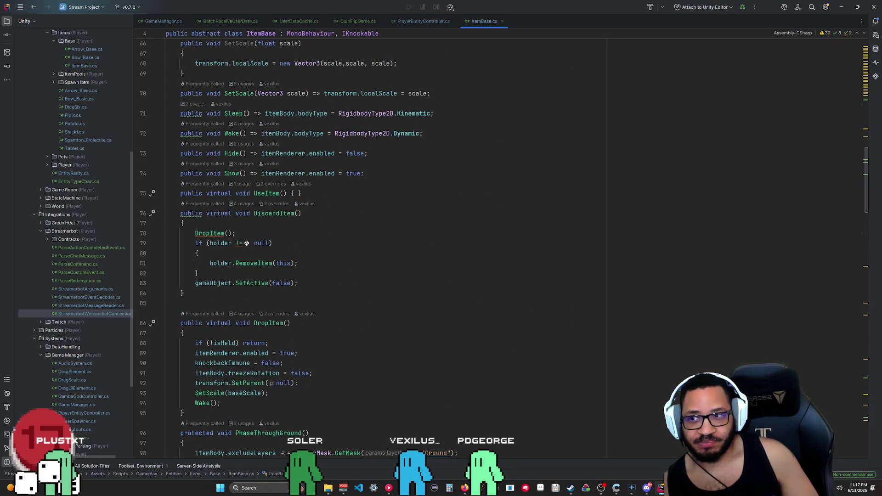
left_click(167, 194)
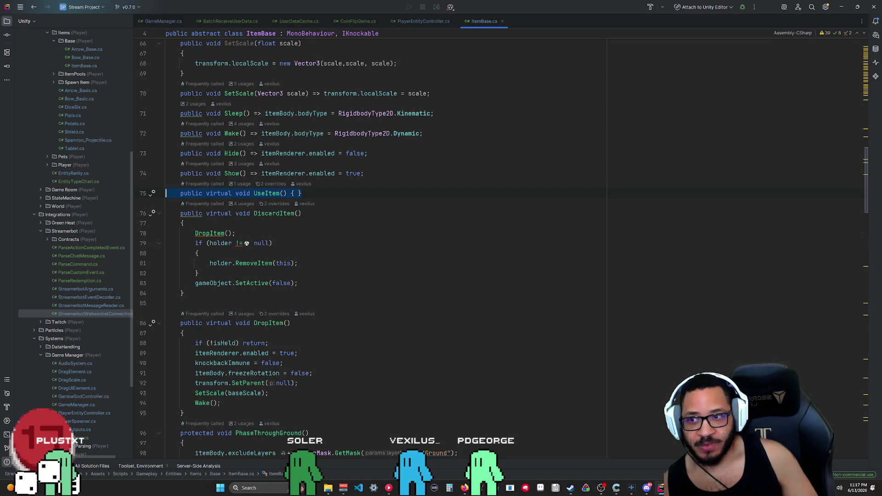
key("End")
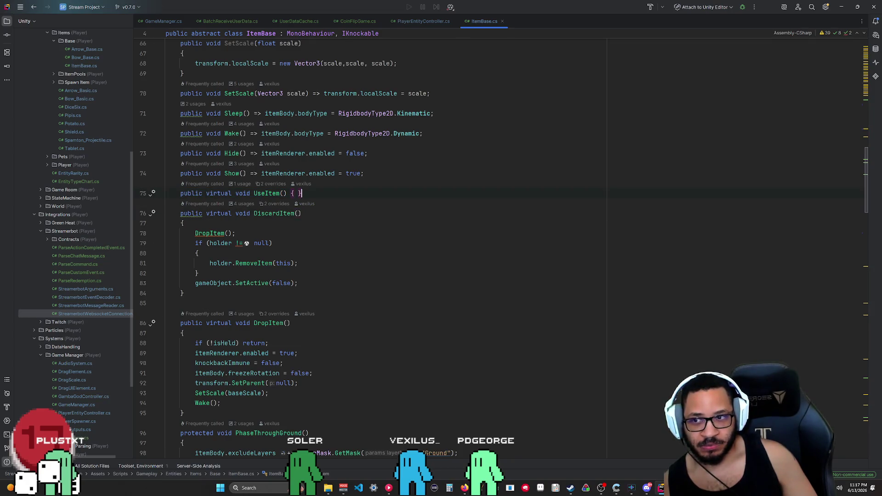
key("Home")
left_click(184, 294)
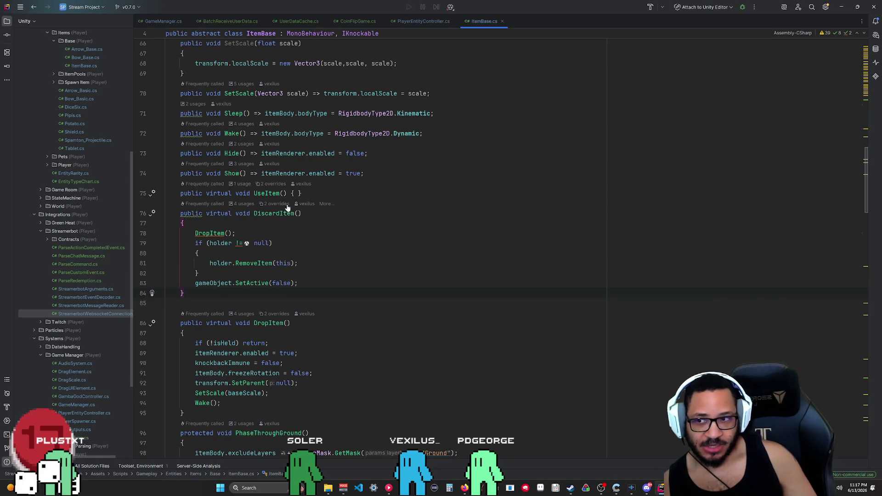
left_click(161, 193)
left_click(161, 193)
left_click(184, 293)
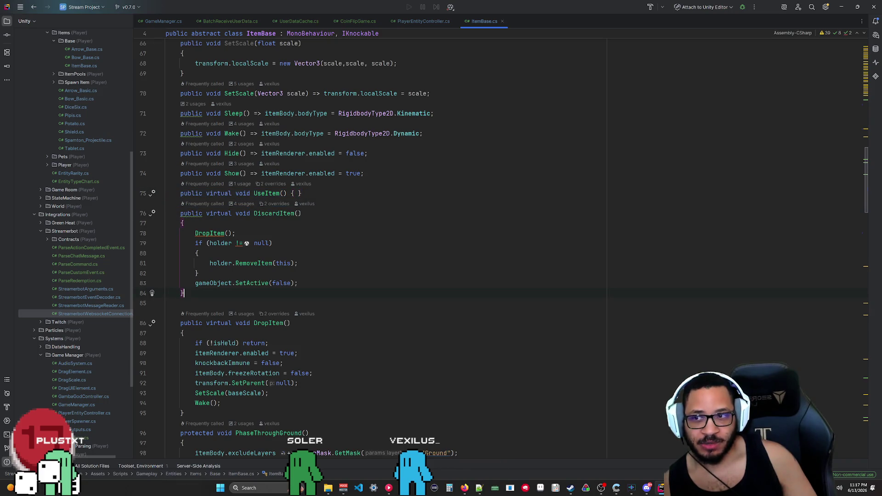
mouse_move(647, 488)
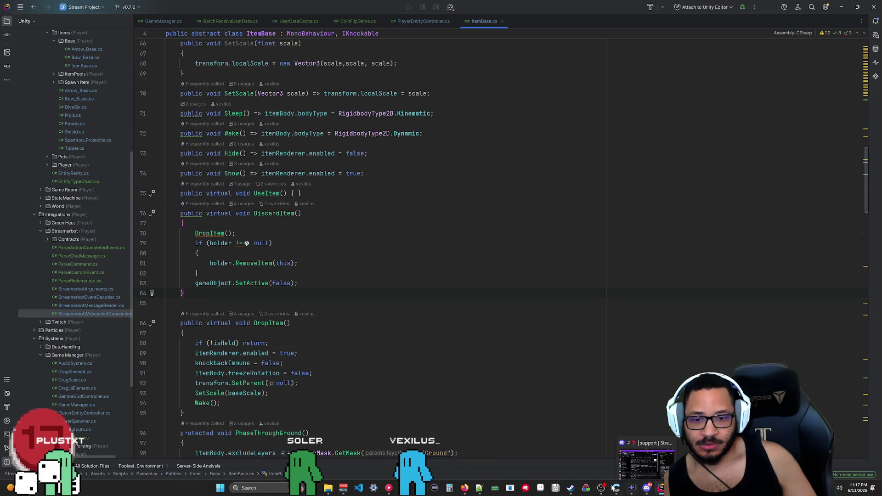
left_click(632, 488)
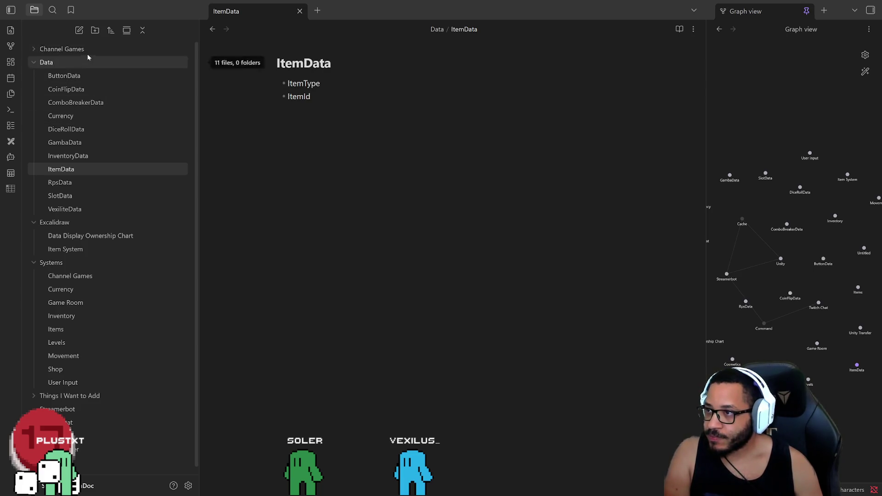
Create a new vault folder and rename it from the misspelled 'Interaces' to 'Interfaces'
left_click(94, 31)
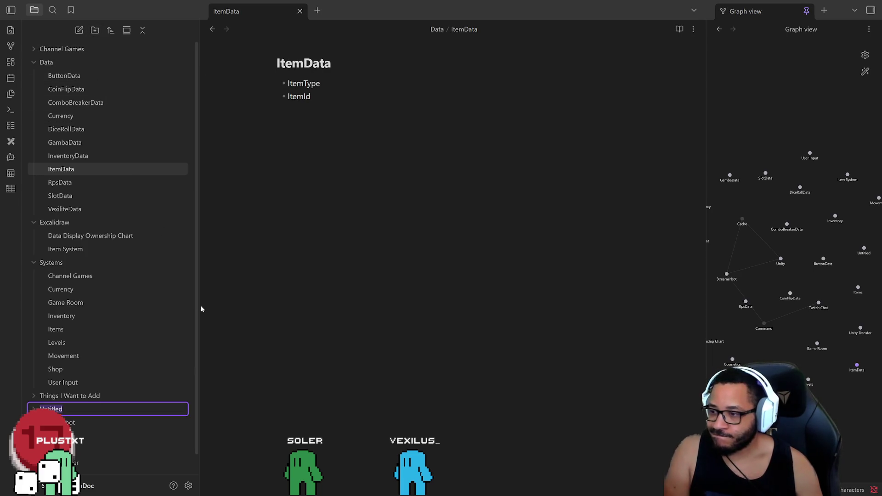
type("Interaces")
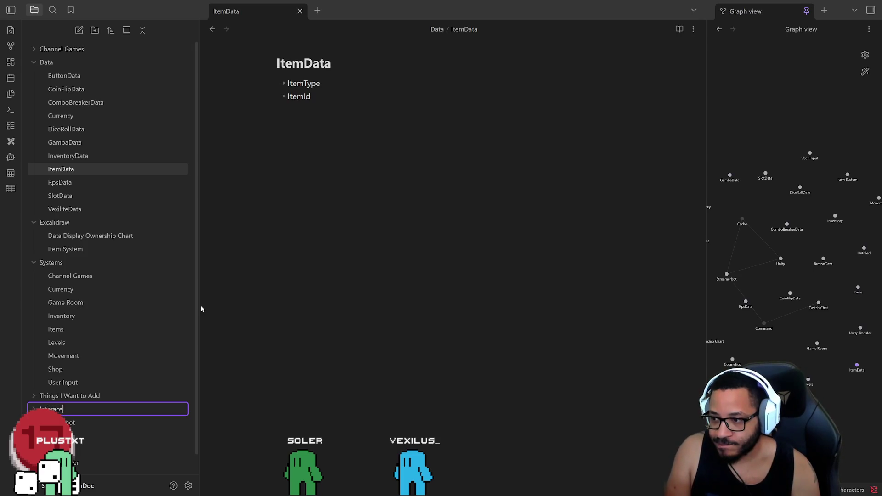
key("Return")
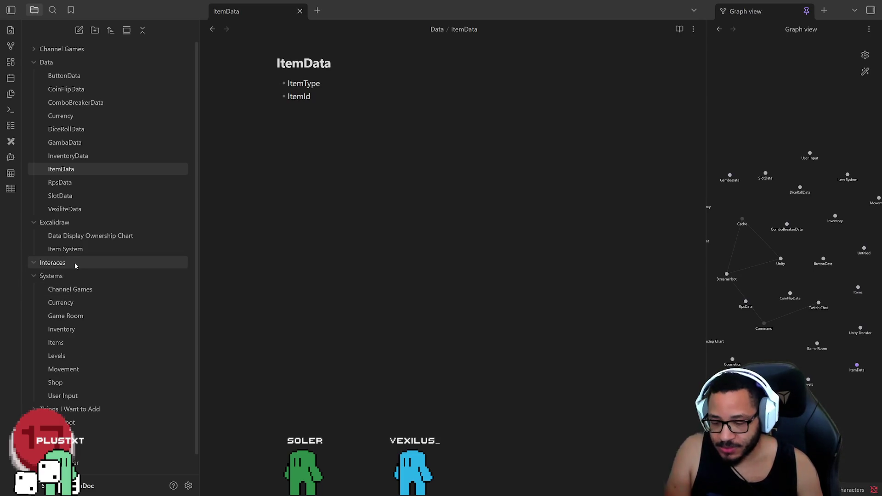
right_click(74, 264)
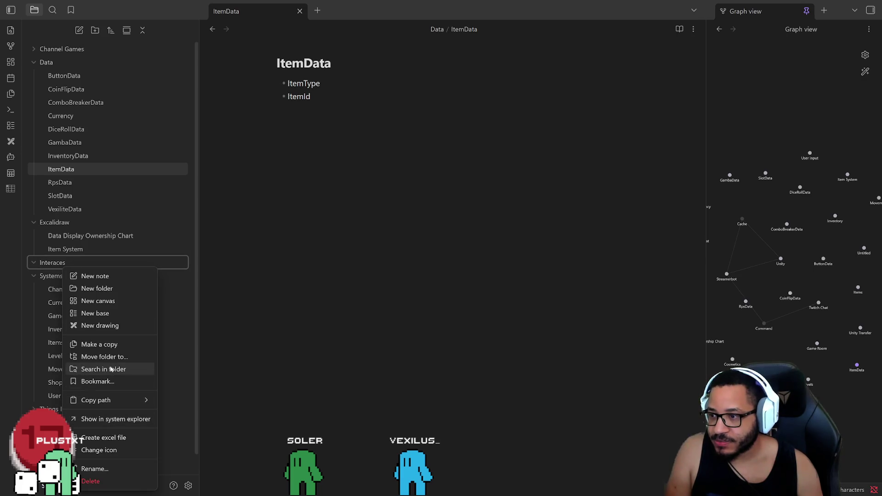
left_click(101, 469)
type("Interfaces")
key("Return")
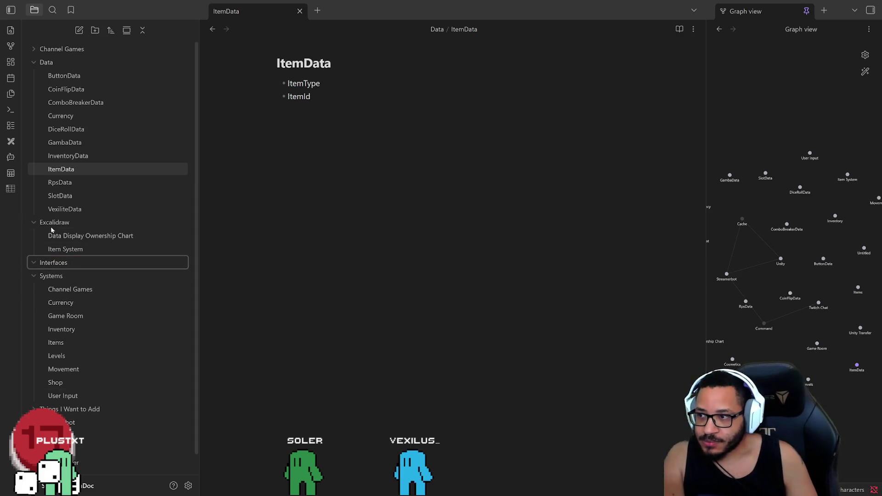
Collapse Excalidraw, add a 'Charges' bullet below ItemId in ItemData, then return to ItemBase.cs
left_click(51, 226)
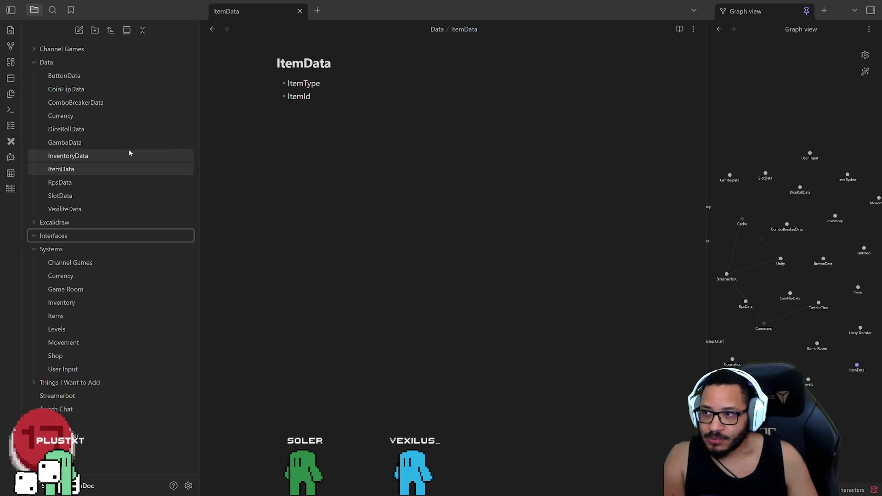
left_click(311, 96)
key("Return")
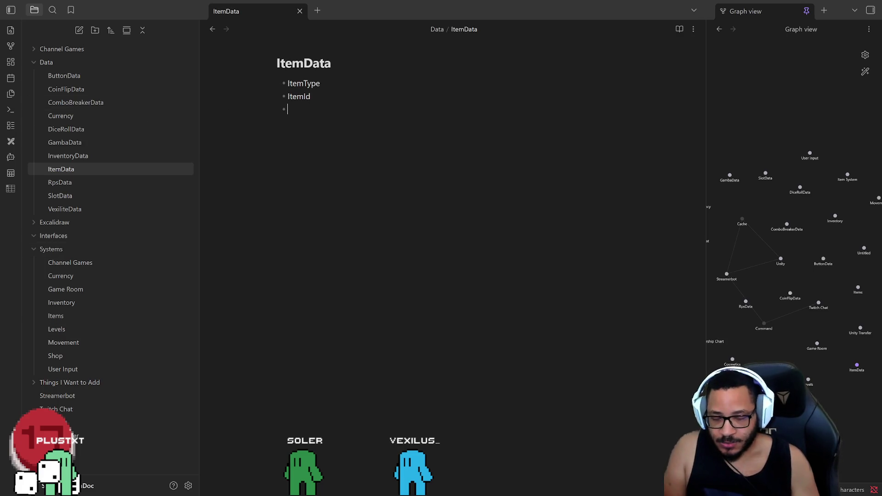
type("Charges")
key("Return")
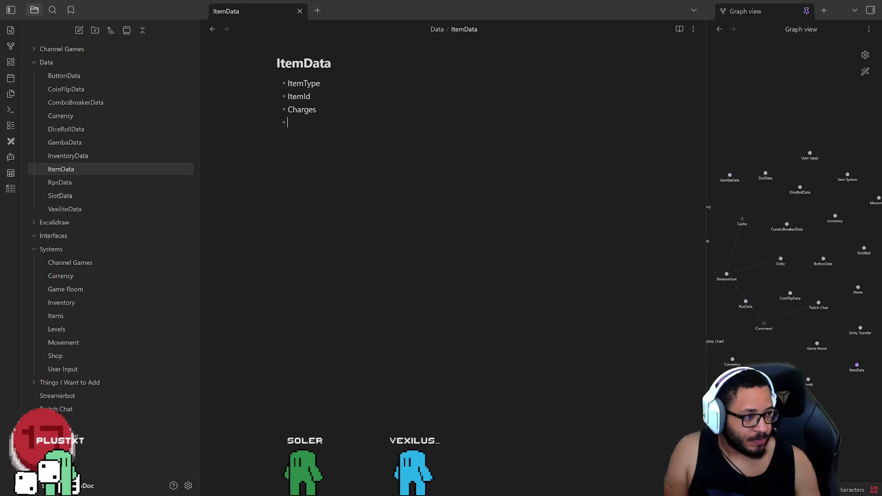
key("alt+Tab")
scroll(151, 63, "up", 20)
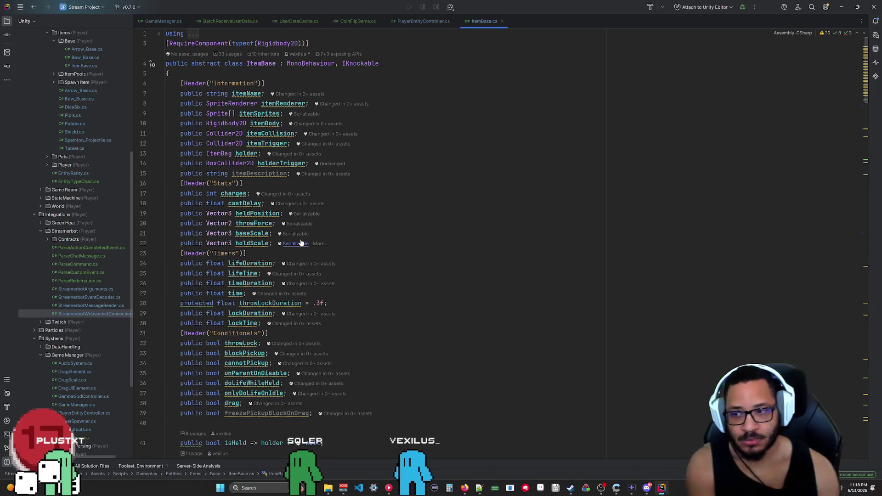
scroll(265, 249, "down", 5)
scroll(265, 248, "down", 6)
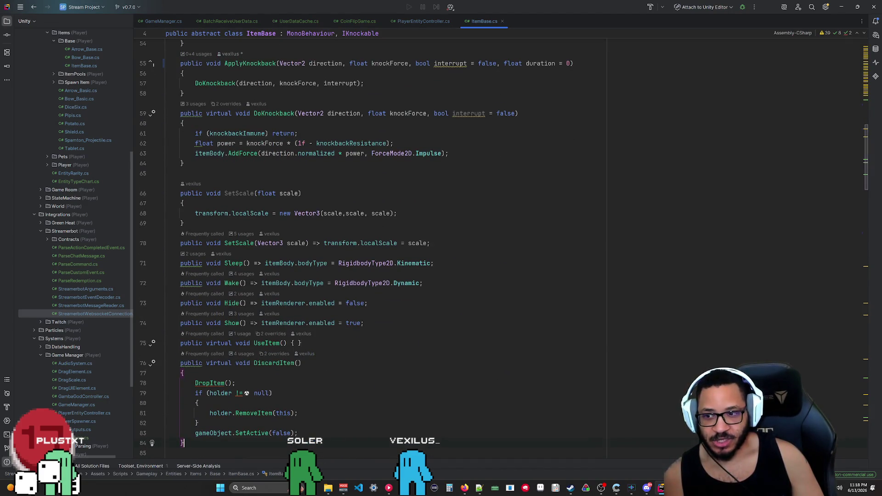
triple_click(179, 343)
left_click(302, 343)
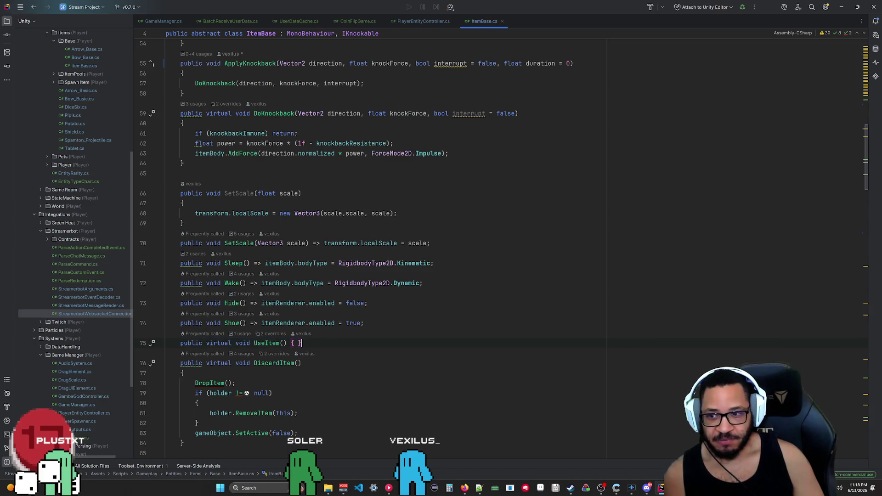
left_click(35, 215)
scroll(70, 250, "up", 5)
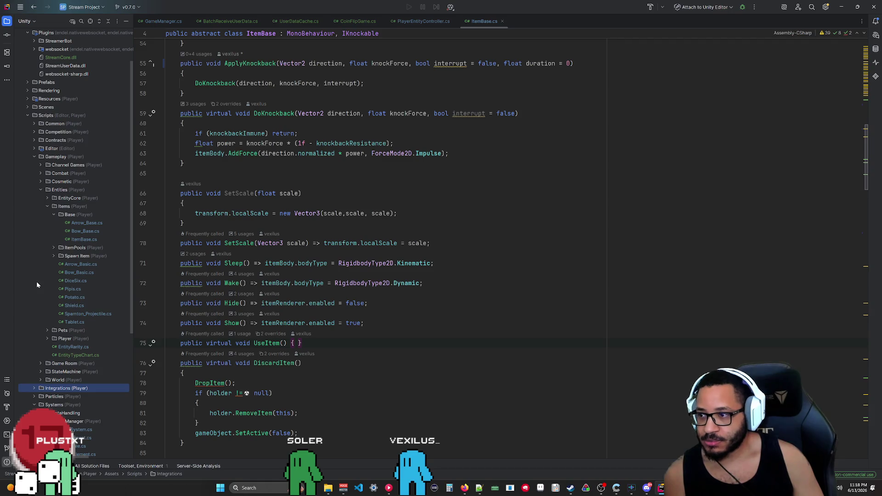
double_click(71, 280)
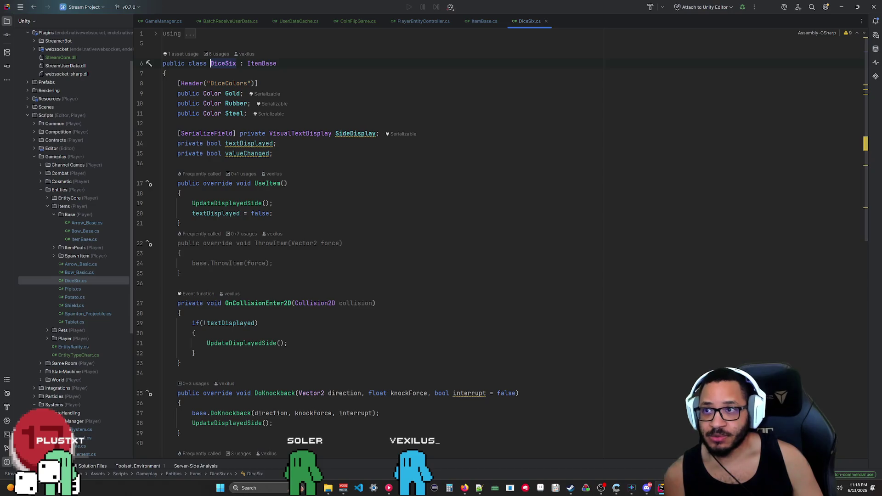
left_click(276, 63)
left_click(273, 213)
scroll(502, 244, "down", 1)
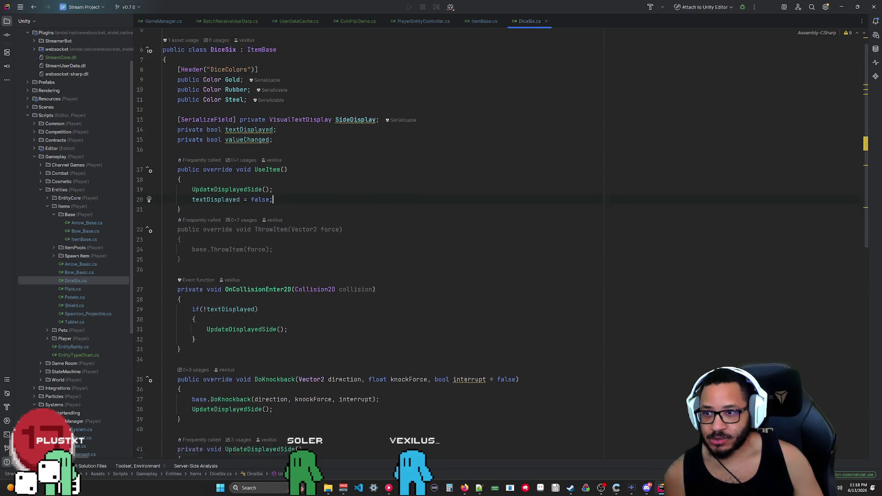
scroll(503, 244, "down", 5)
scroll(503, 244, "down", 4)
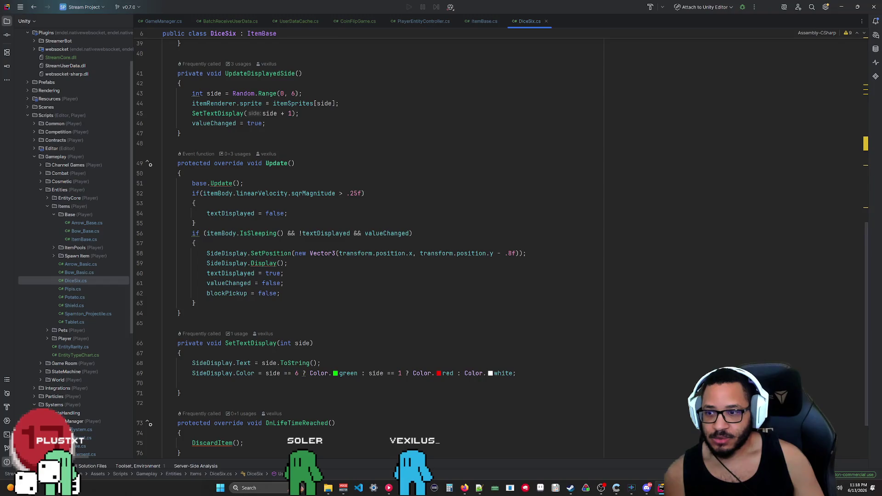
scroll(502, 243, "up", 6)
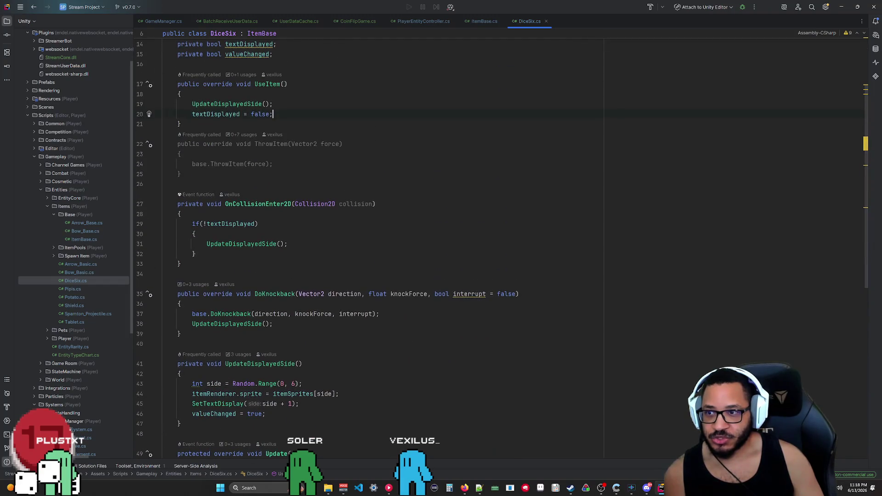
scroll(502, 244, "up", 3)
left_click(181, 223)
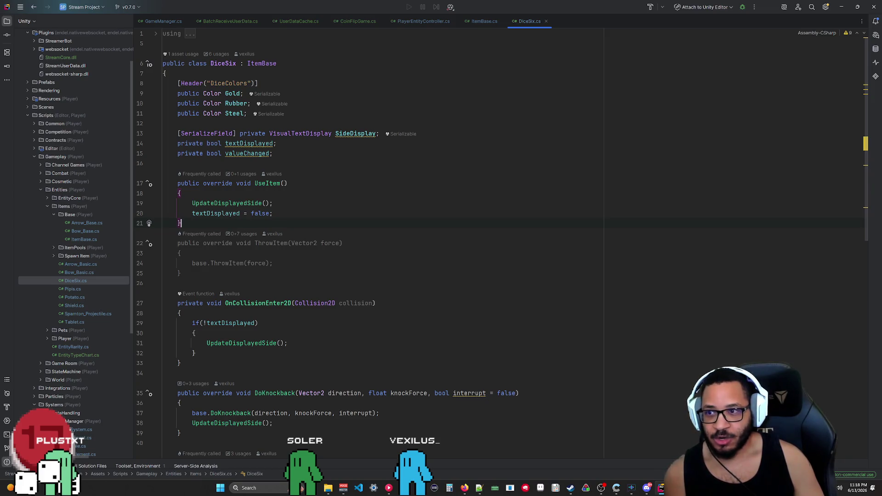
left_click(273, 214)
key("Up")
key("shift+Home")
key("shift+Home")
left_click(164, 373)
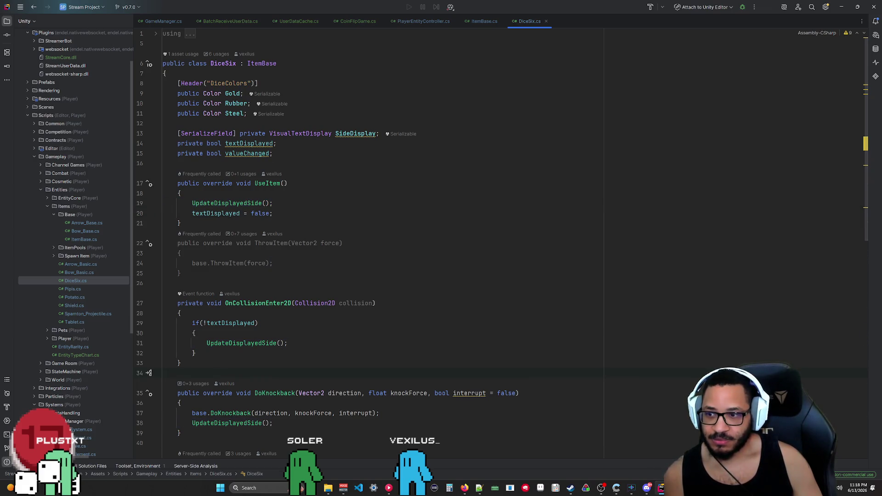
scroll(502, 249, "down", 3)
scroll(330, 248, "down", 4)
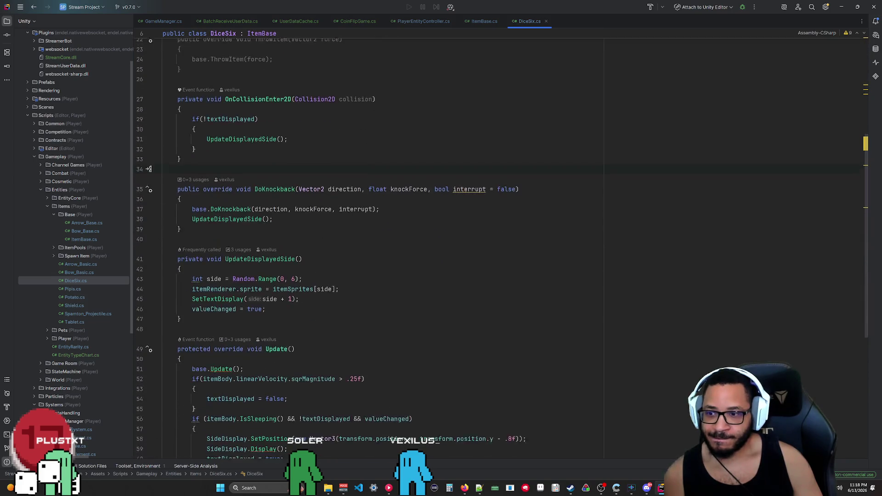
left_click_drag(266, 303, 163, 253)
left_click(164, 323)
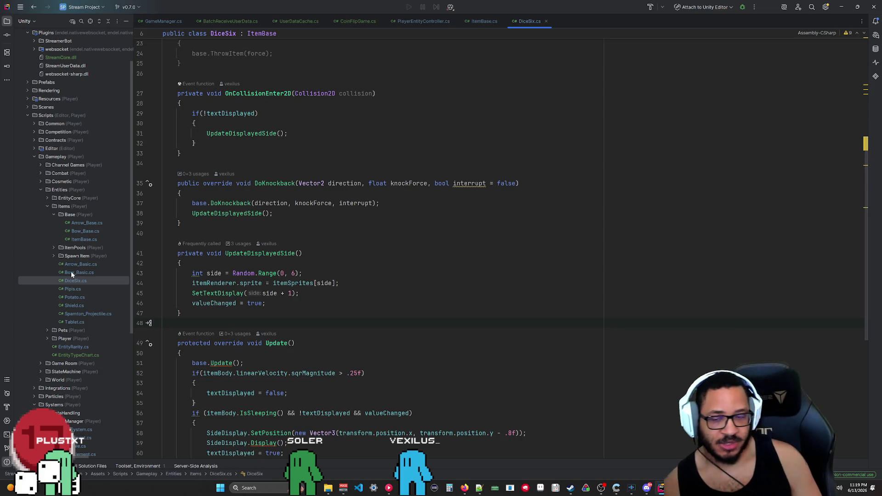
left_click(71, 322)
left_click(74, 298)
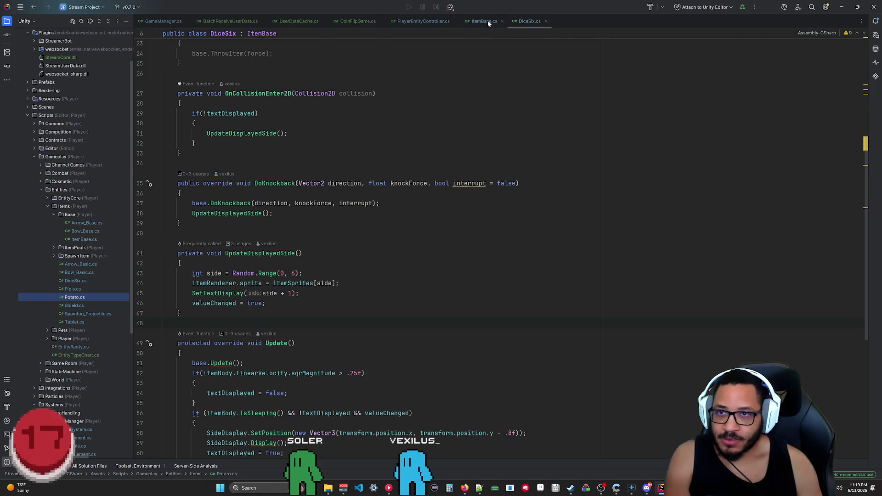
scroll(381, 243, "up", 5)
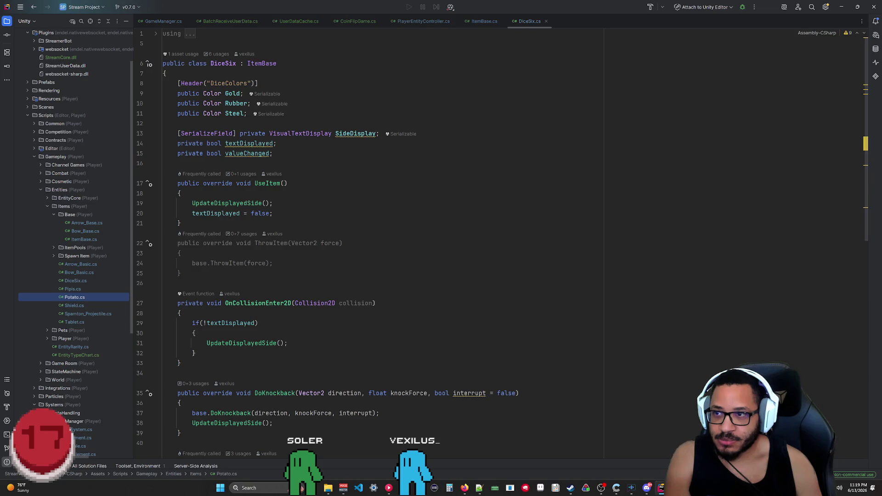
Close DiceSix.cs and Bow_Basic.cs, open Bow_Base.cs to review it, then switch to Obsidian
left_click(546, 21)
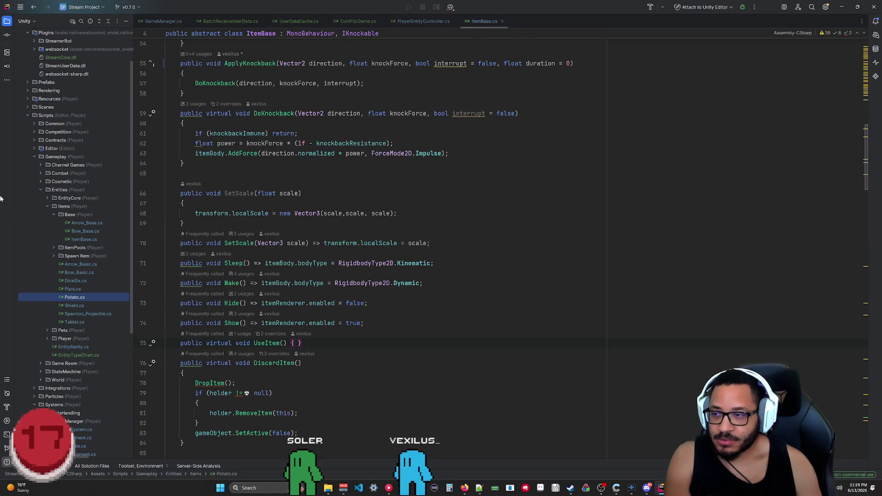
double_click(80, 273)
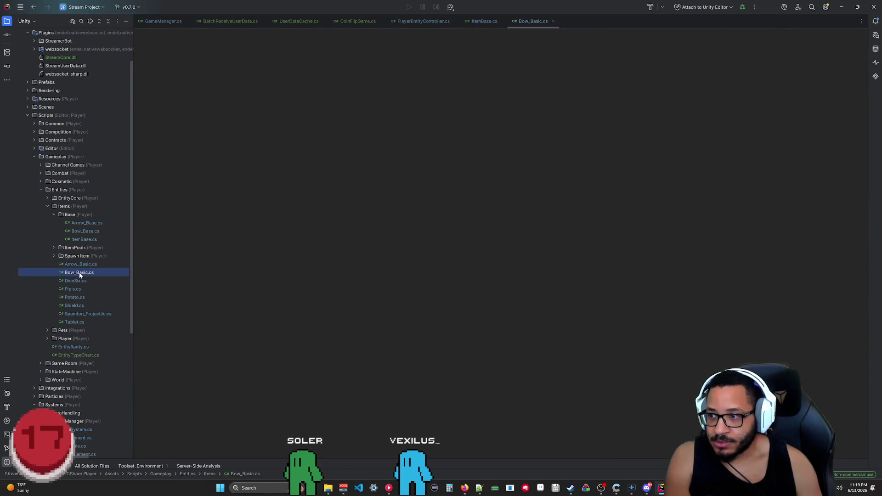
left_click(554, 21)
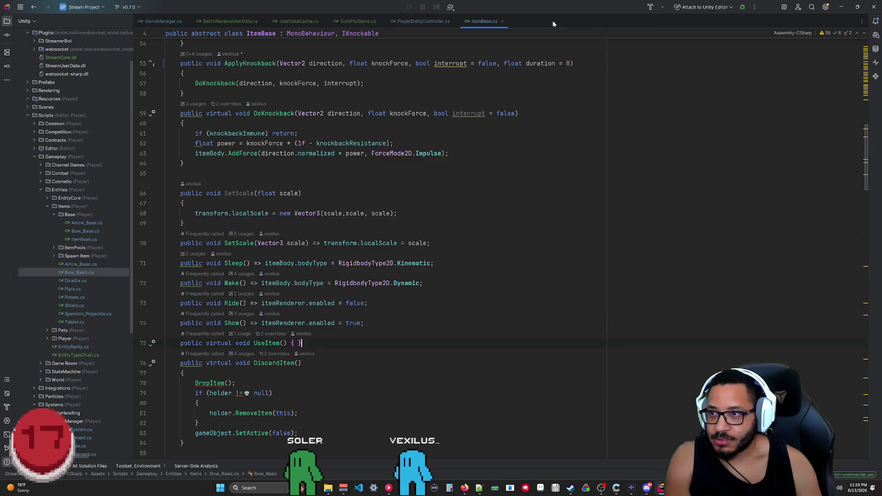
left_click(83, 231)
double_click(84, 233)
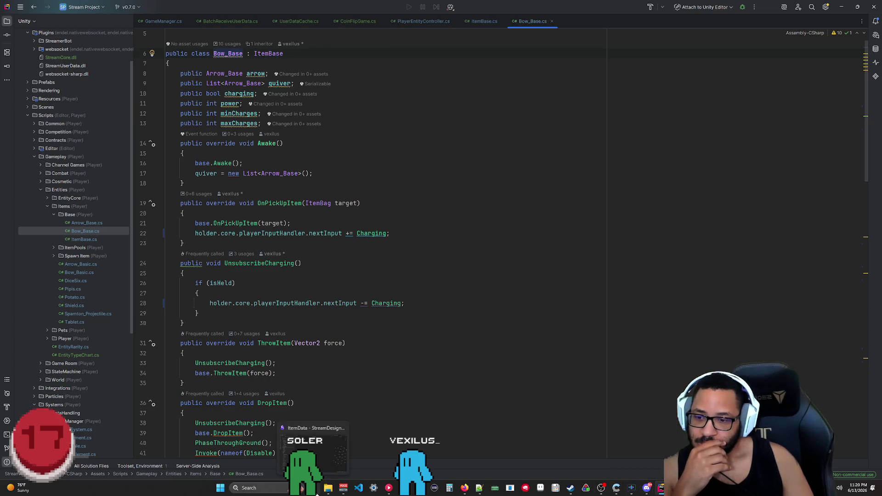
left_click(328, 488)
Try 'Ammo' in place of 'Charges', restore 'Charges', and delete the empty fourth bullet
key("shift+Up")
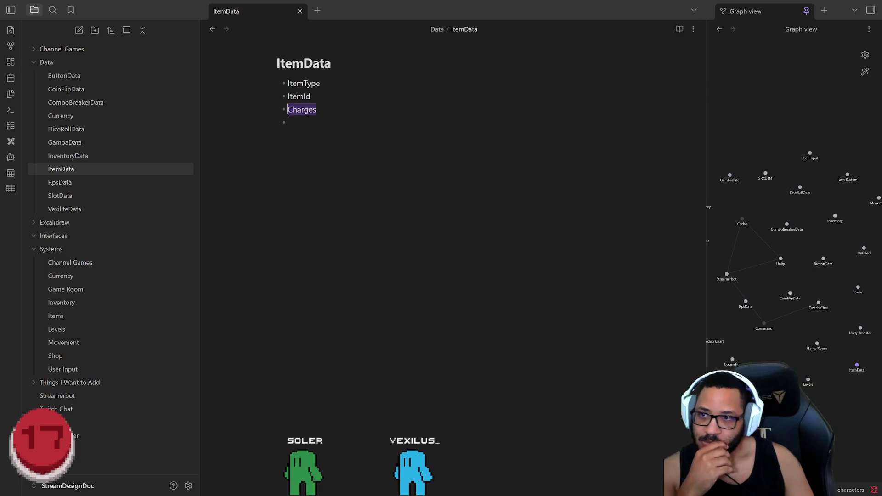
type("A")
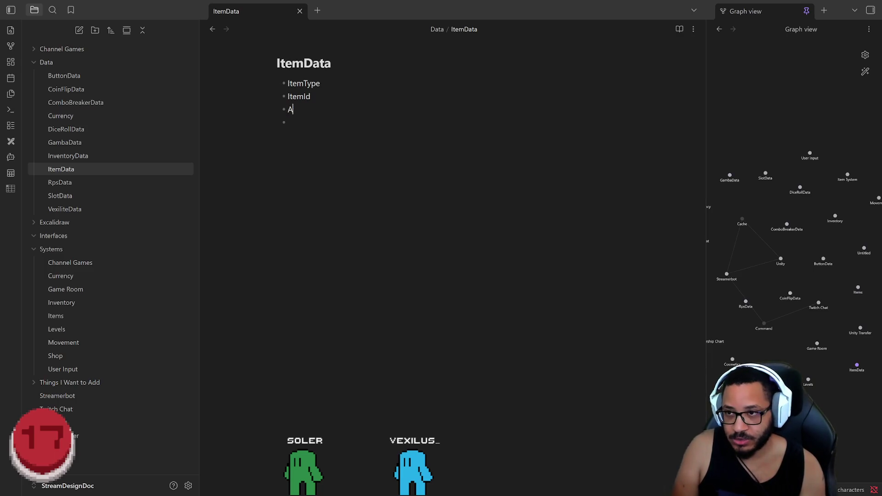
type("mmo")
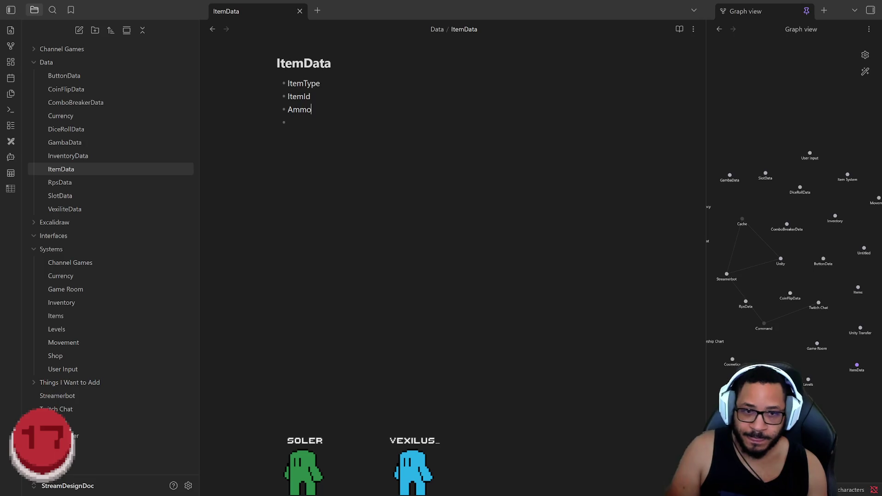
key("shift+Home")
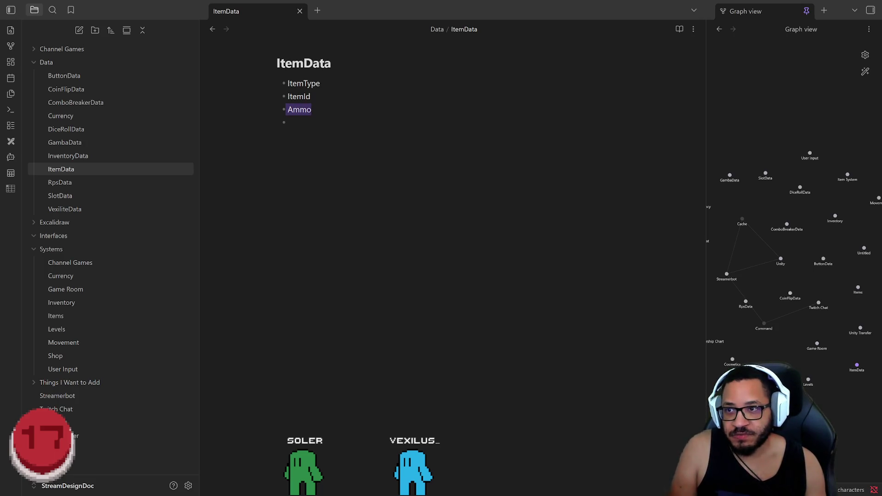
type("Charges")
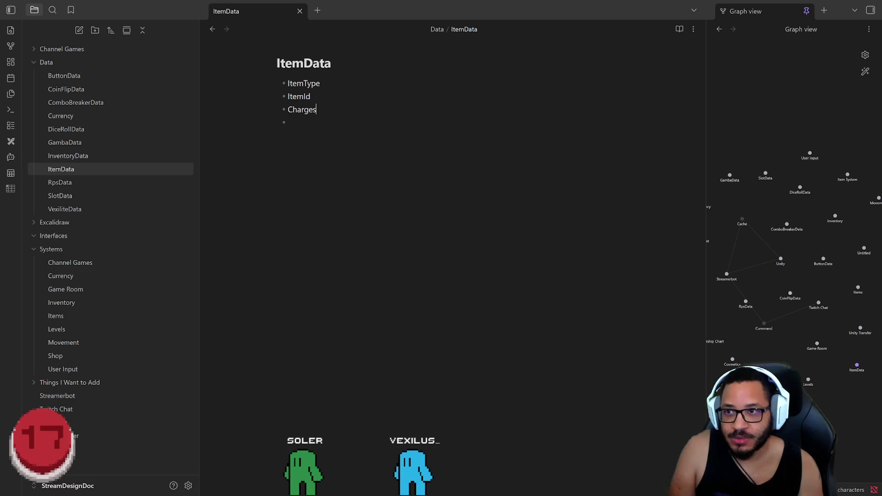
key("BackSpace")
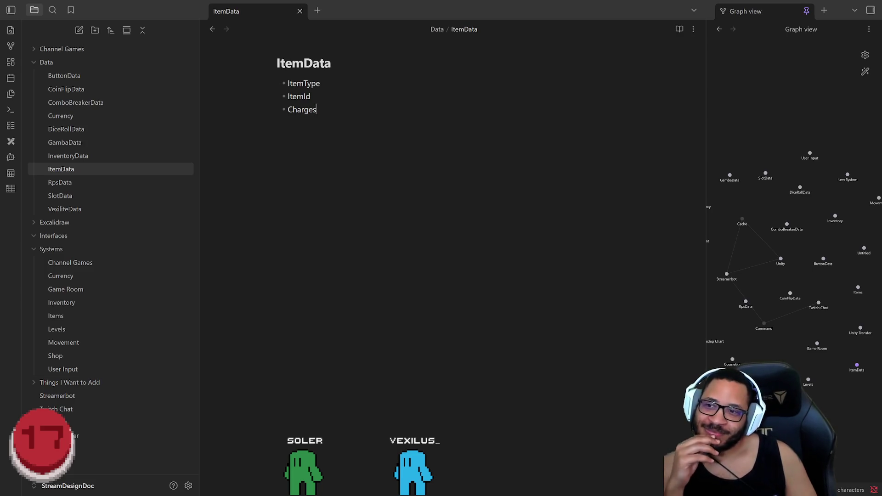
left_click_drag(317, 110, 263, 83)
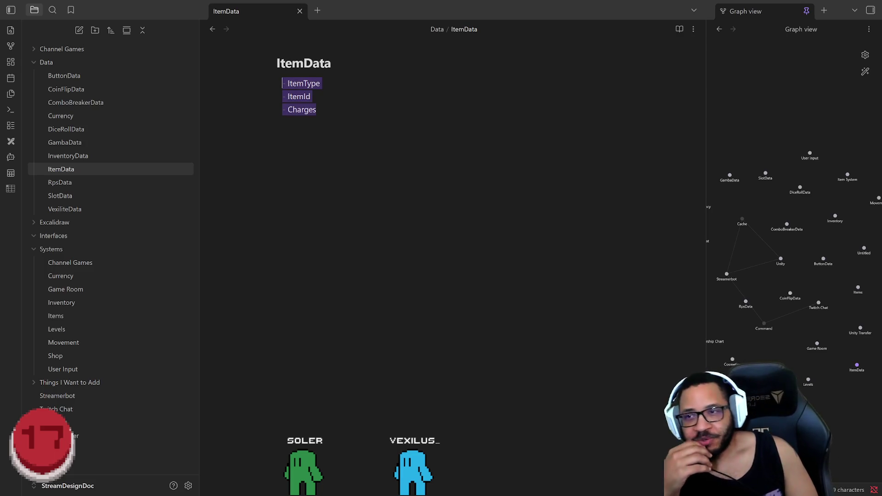
key("alt+Tab")
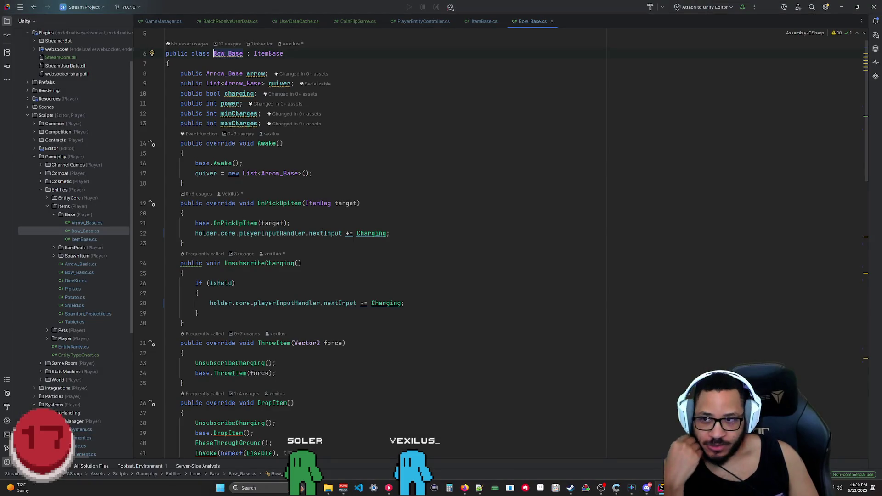
Show ItemBase.cs from its top line, then minimize Rider to reveal the Obsidian note
scroll(503, 244, "up", 1)
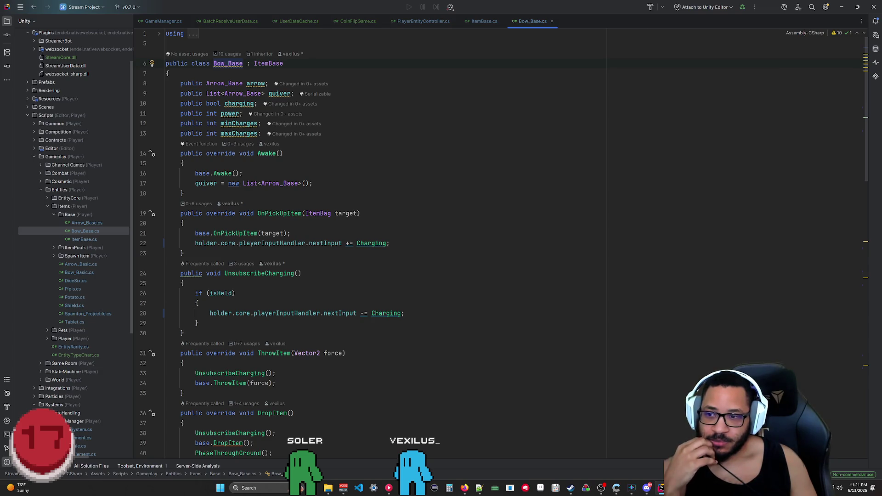
left_click(481, 21)
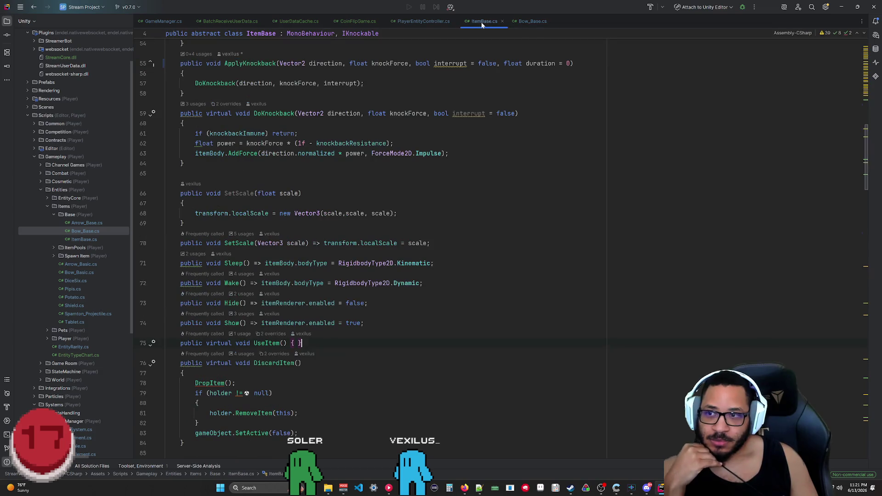
scroll(386, 248, "up", 10)
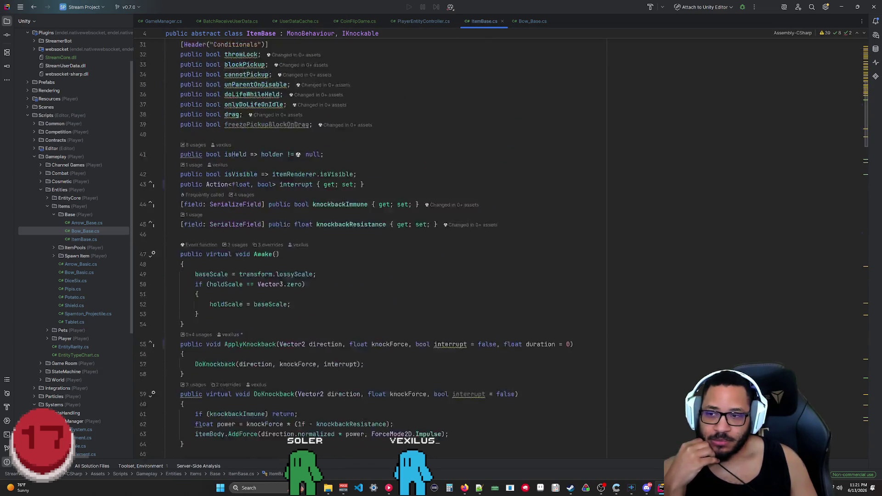
scroll(386, 248, "up", 5)
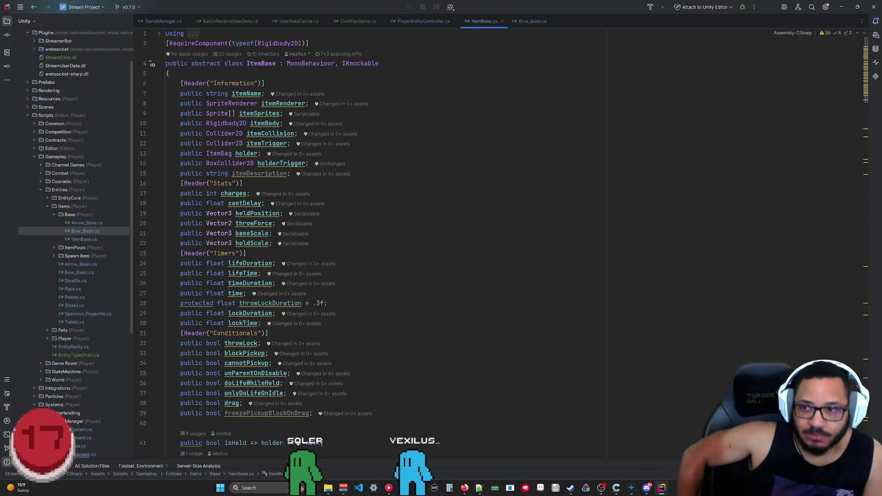
left_click(842, 6)
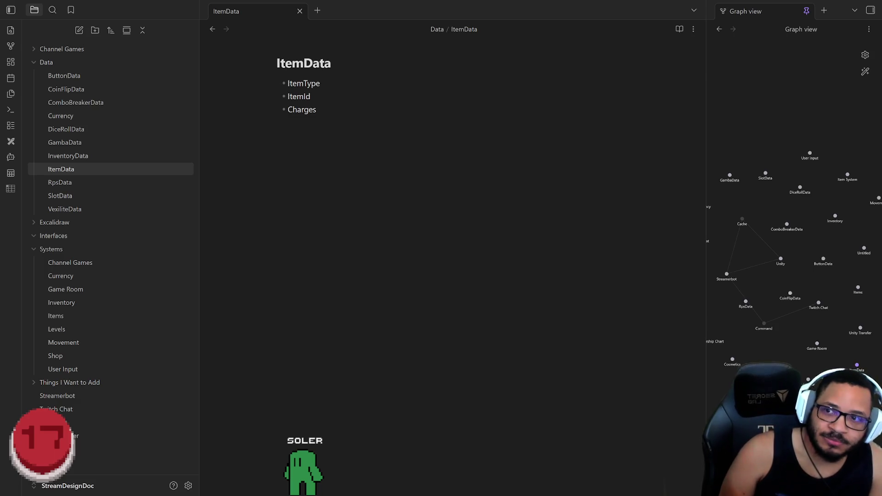
Select and deselect 'Charges' in the ItemData list, then open the Systems/Items note
left_click_drag(317, 109, 288, 109)
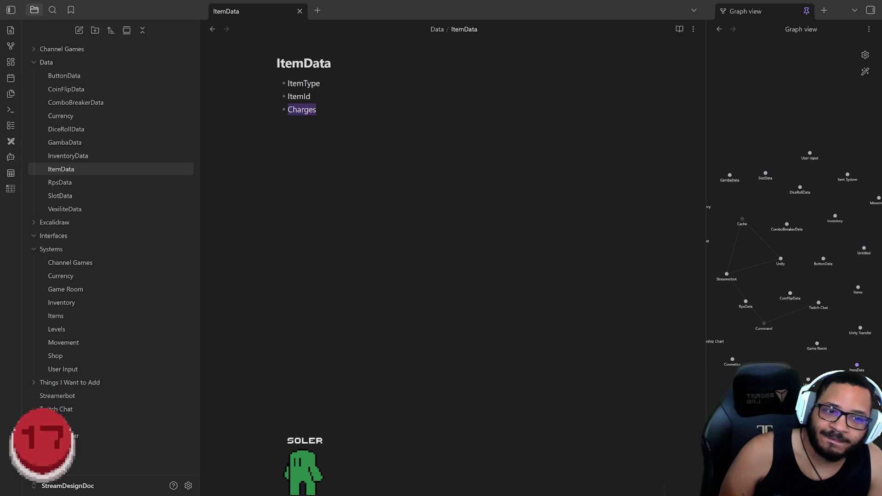
left_click(316, 109)
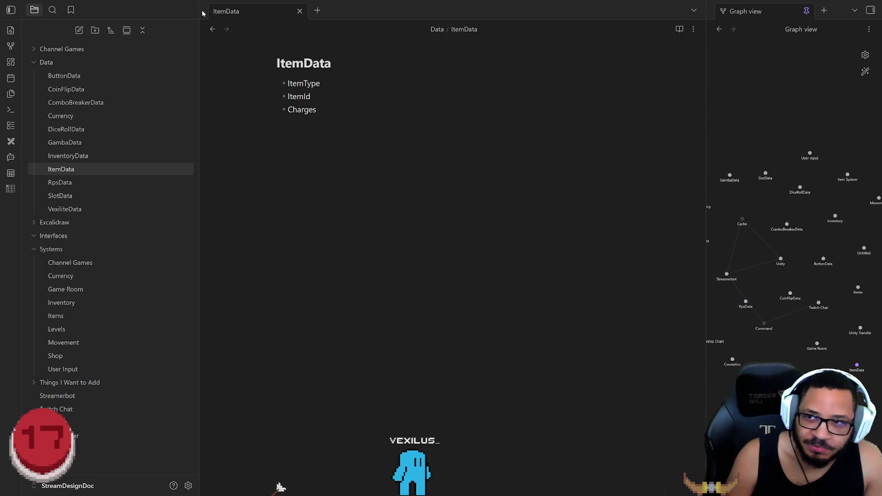
left_click(279, 487)
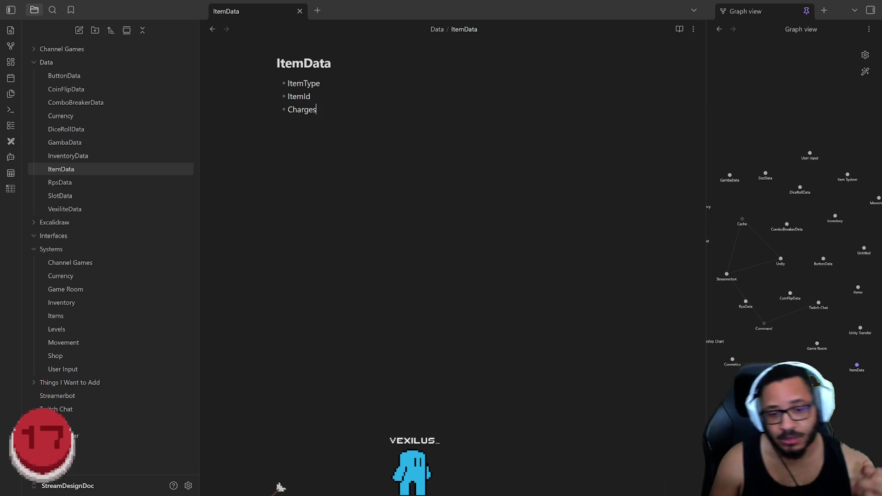
key("shift+Home")
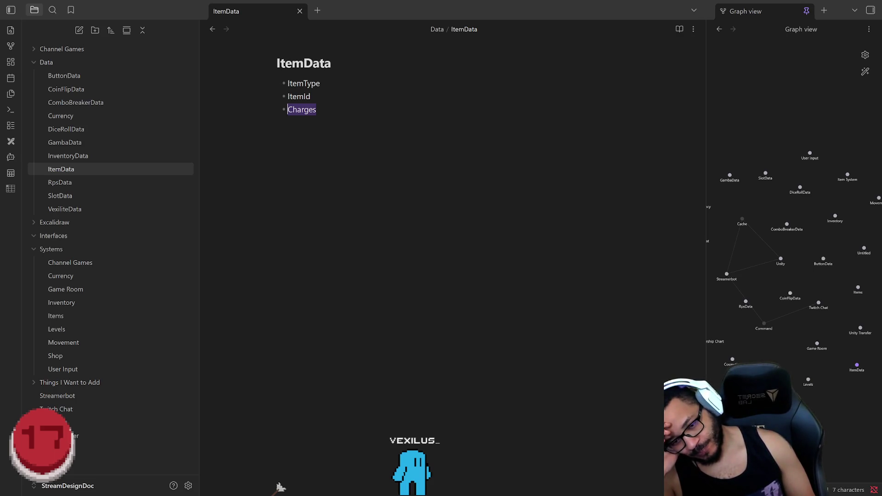
key("Right")
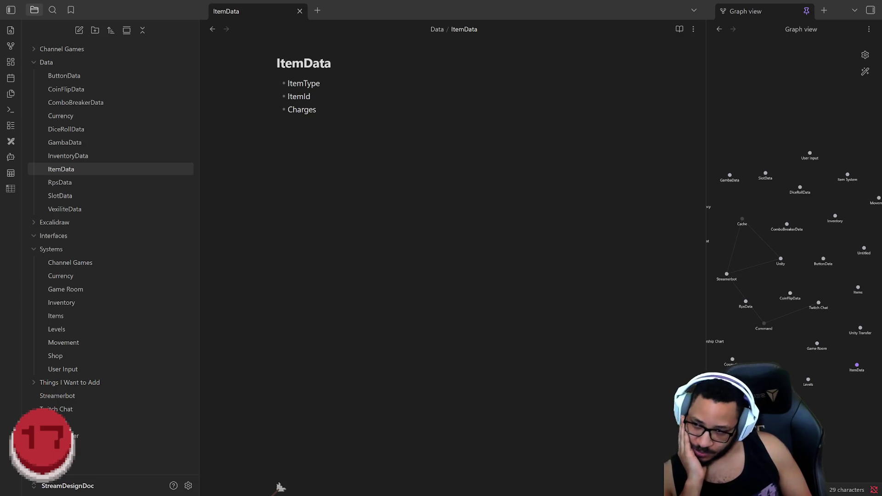
left_click(71, 316)
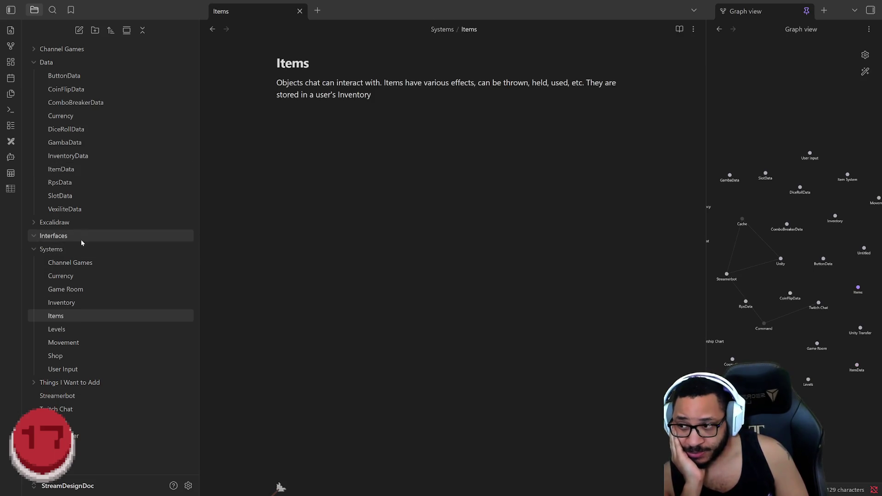
Open ItemData in a pane beside Items, add a blank line under the Items description, then return to Rider
mouse_move(64, 169)
left_mouse_down()
mouse_move(636, 59)
mouse_move(584, 38)
mouse_move(403, 6)
mouse_move(301, 8)
mouse_move(340, 12)
mouse_move(593, 185)
mouse_move(598, 199)
left_mouse_up()
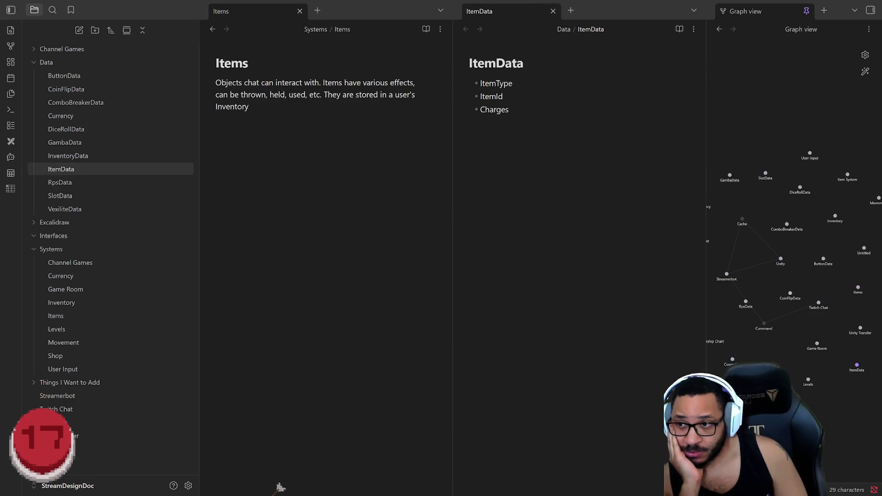
left_click(248, 107)
key("Return")
key("Return")
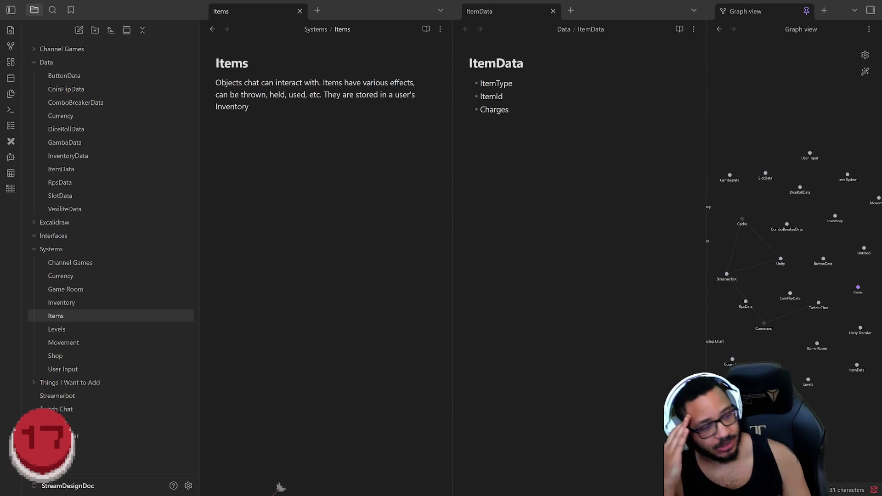
key("alt+Tab")
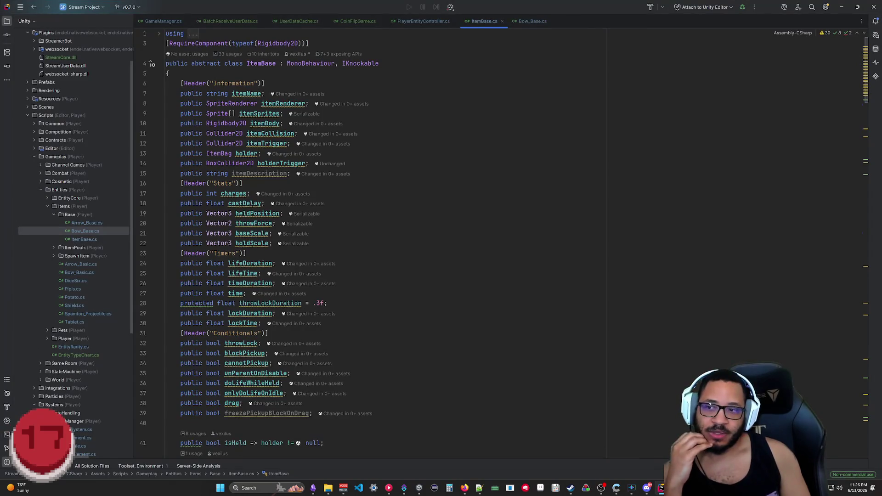
Scroll through ItemBase.cs in Rider to review the item base class, then return to Obsidian
scroll(504, 247, "down", 15)
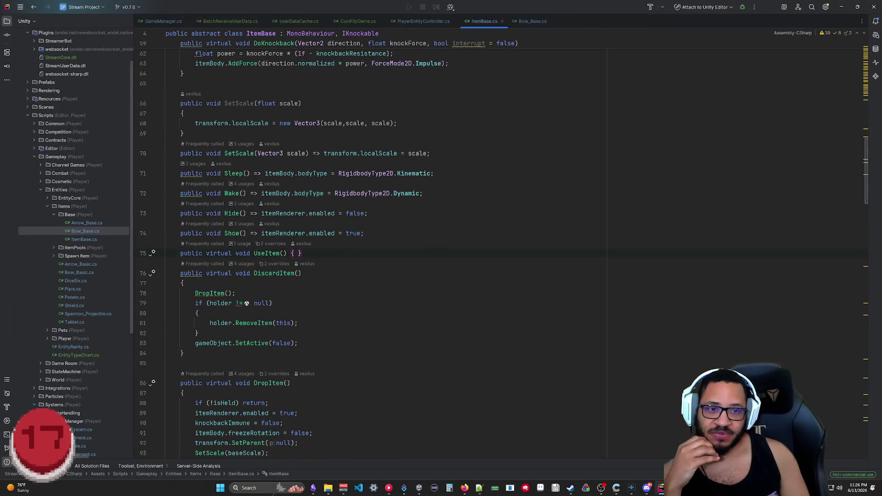
scroll(873, 139, "down", 5)
scroll(873, 139, "up", 10)
left_click_drag(874, 139, 860, 40)
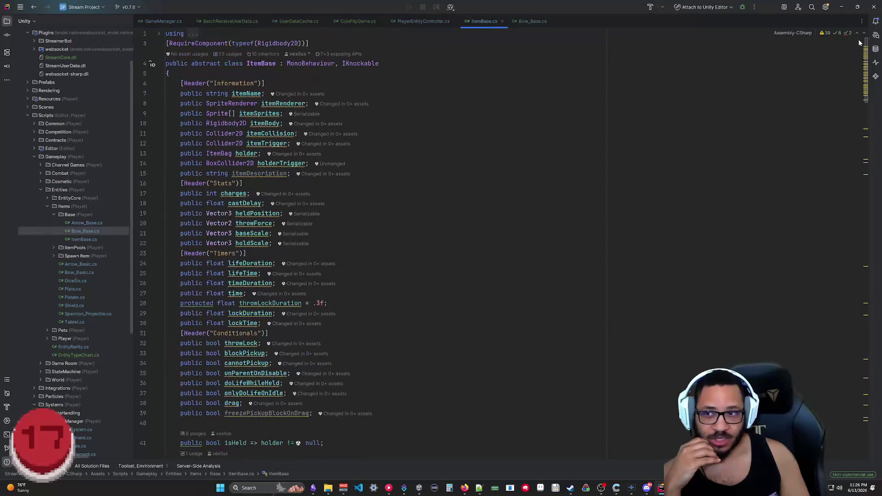
scroll(859, 40, "down", 10)
scroll(859, 40, "up", 10)
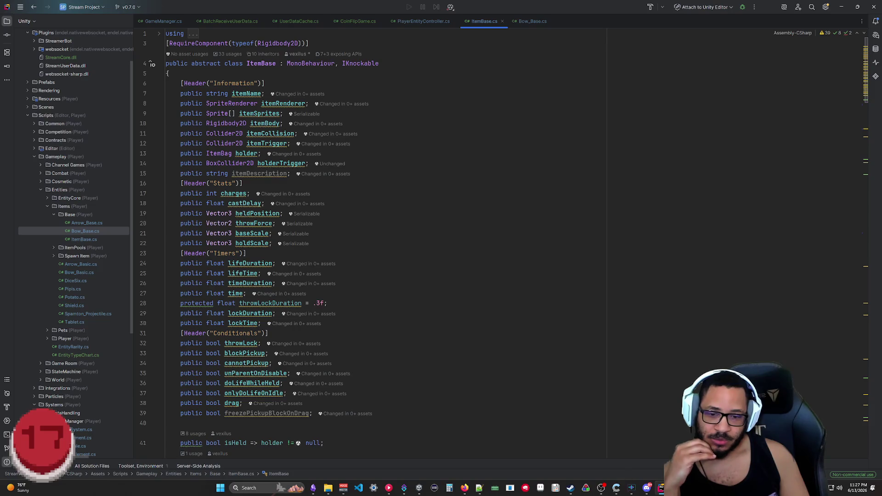
left_click(312, 489)
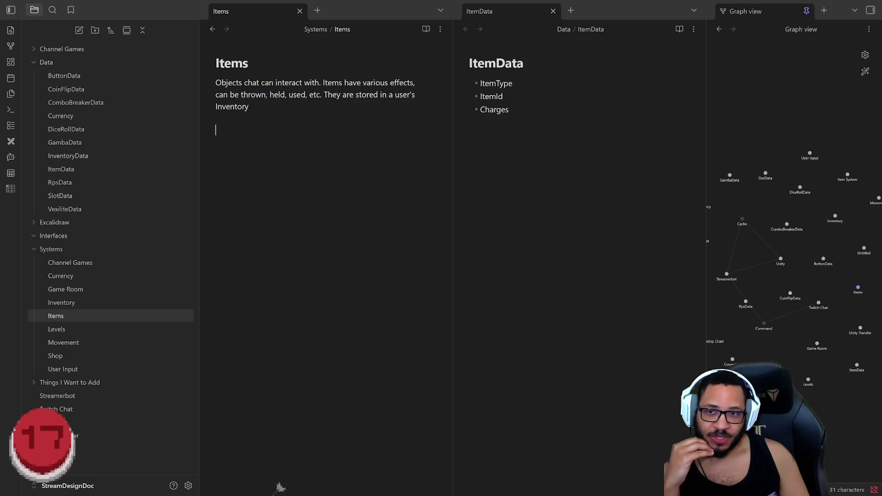
key("ctrl+Tab")
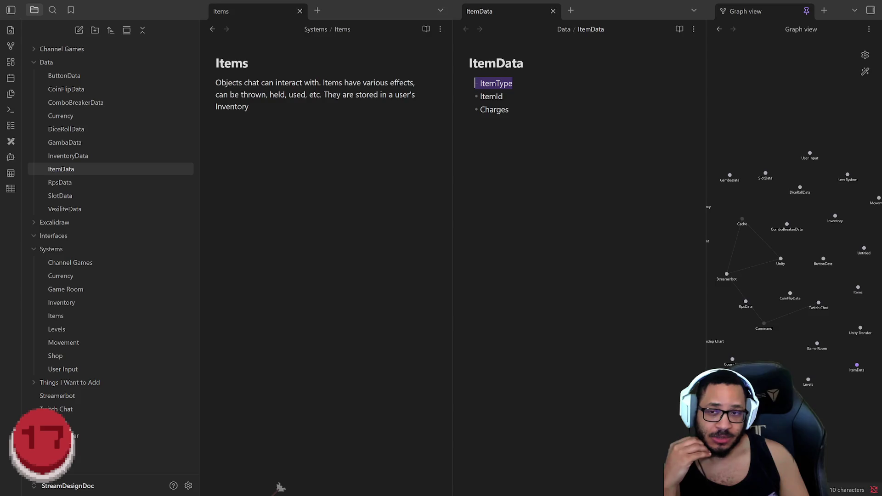
key("shift+Down")
key("shift+Down")
key("Right")
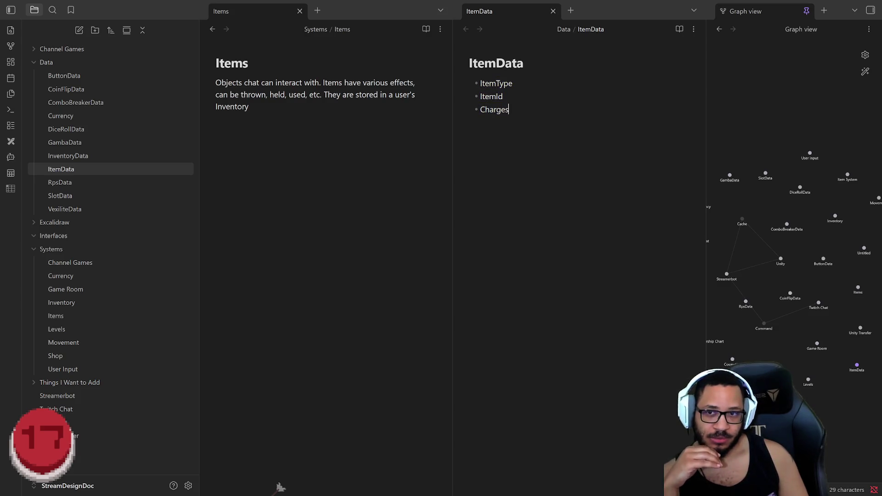
left_click(280, 487)
key("Return")
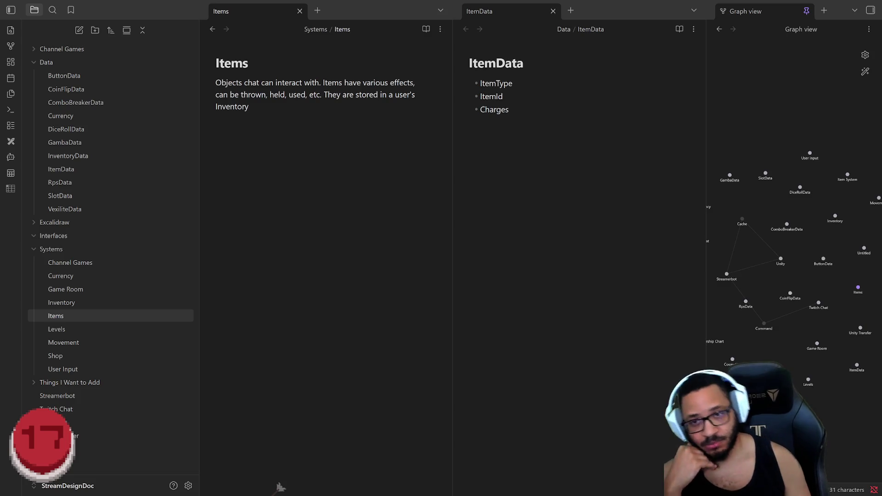
Add an 'Item Library' line under the Items description with a new line beneath it
type("Li")
key("BackSpace")
key("BackSpace")
type("Item Library")
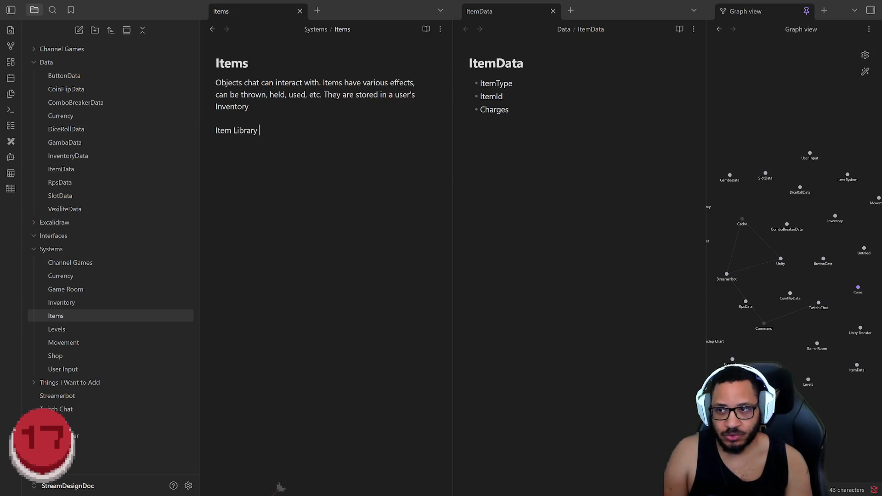
type(" =")
key("BackSpace")
key("BackSpace")
key("Return")
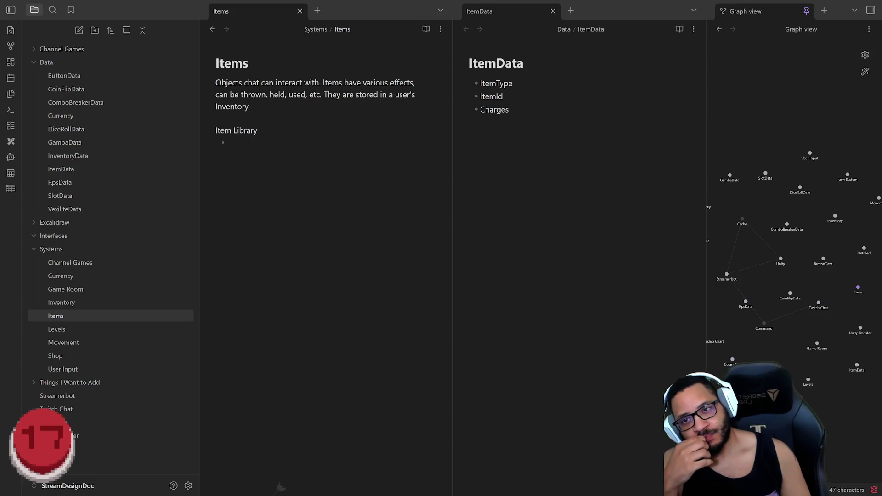
left_click(509, 109)
Delete the Charges and ItemType bullets from ItemData and clear the empty bullet under Item Library
key("shift+Up")
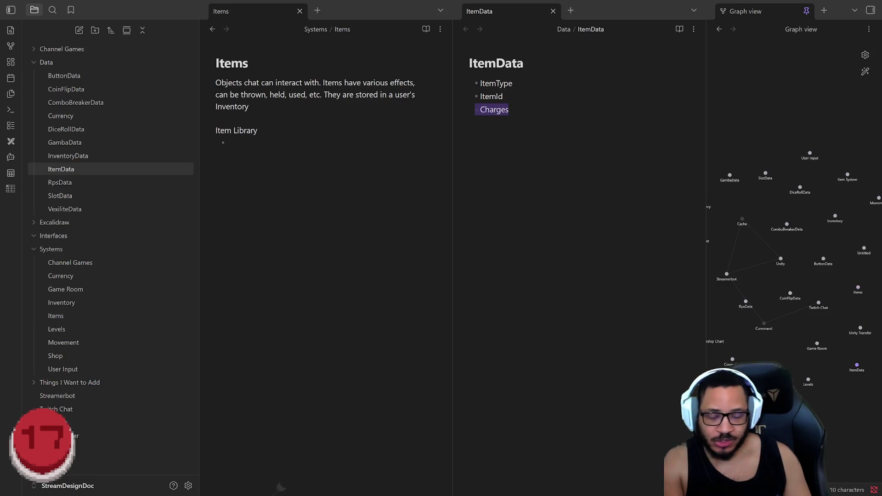
key("BackSpace")
key("Up")
key("shift+Home")
key("BackSpace")
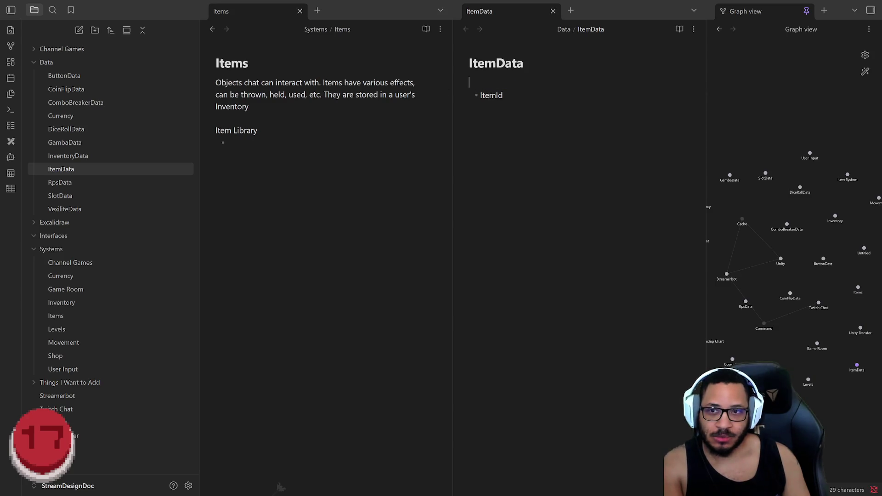
key("Delete")
key("End")
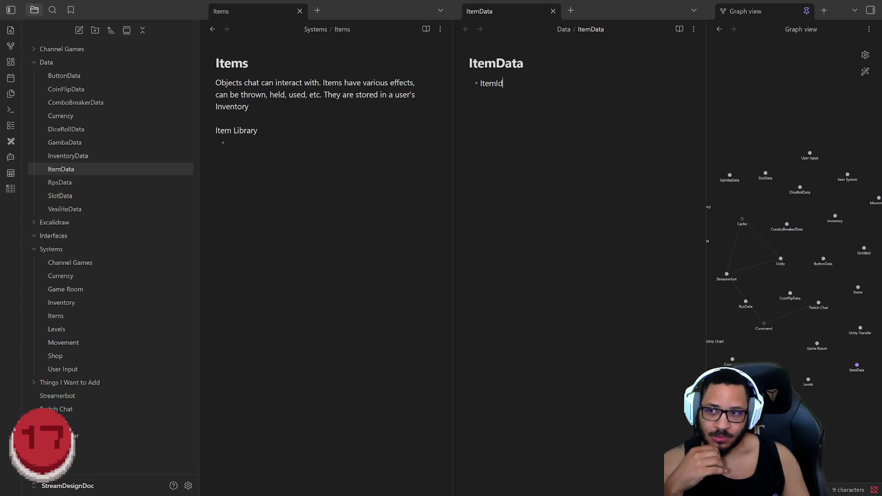
left_click(227, 142)
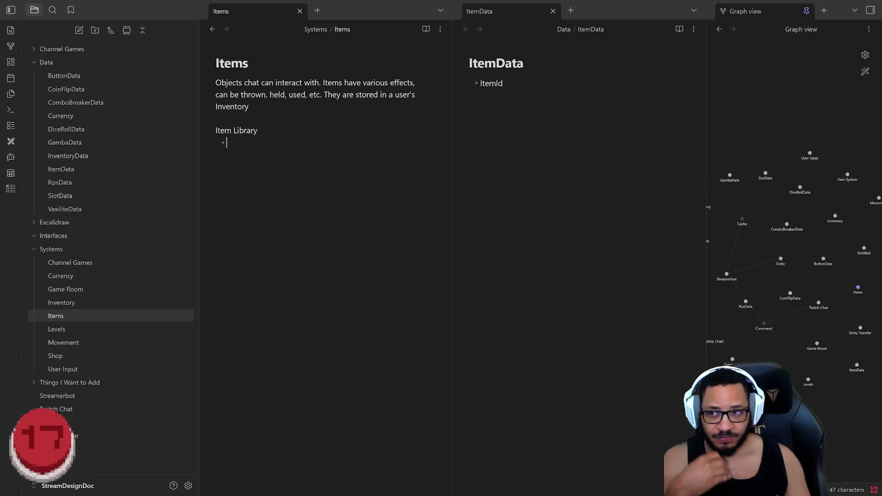
key("BackSpace")
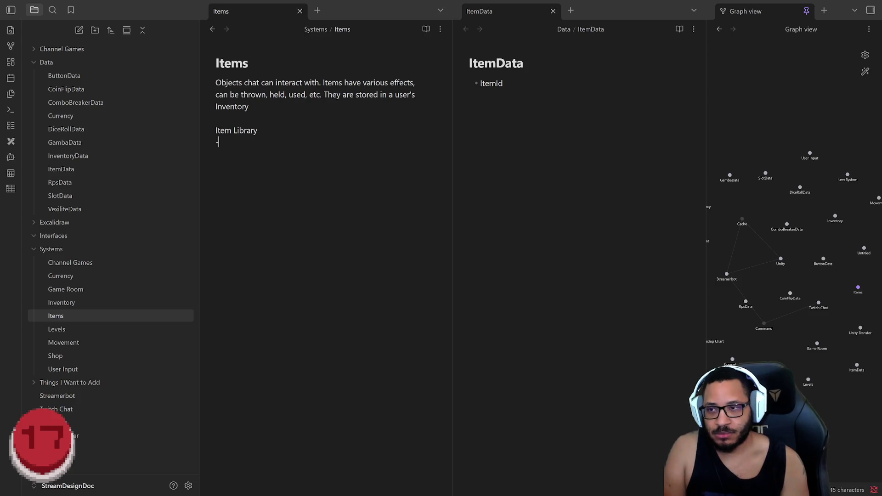
Type 'Dictionary<int, ItemBase> Library' beneath the Item Library line in the Items note
type("Di")
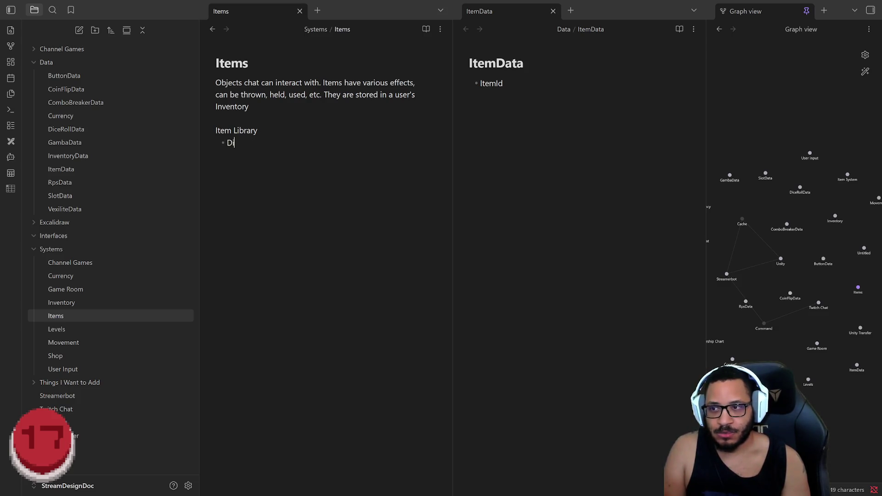
type("ctionary<")
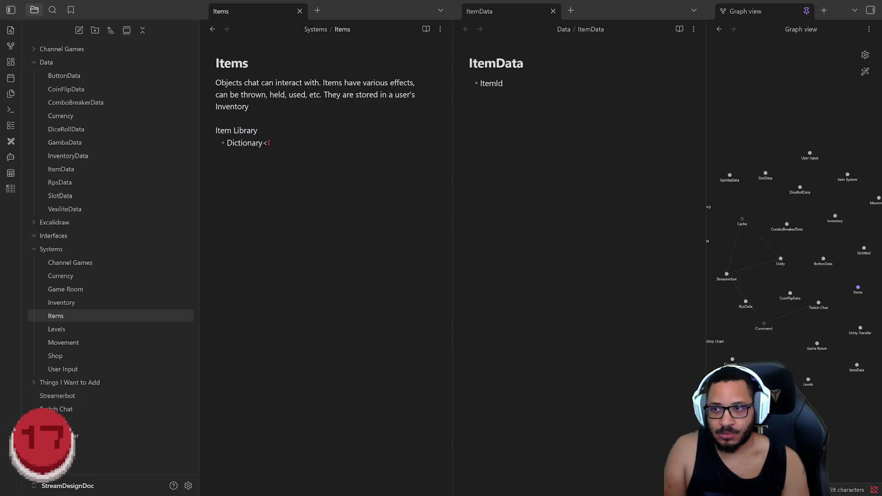
type("s")
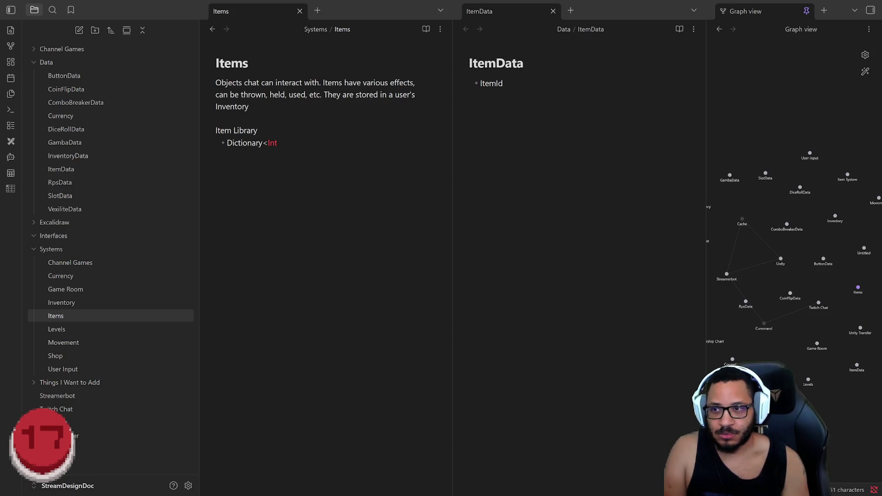
key("BackSpace")
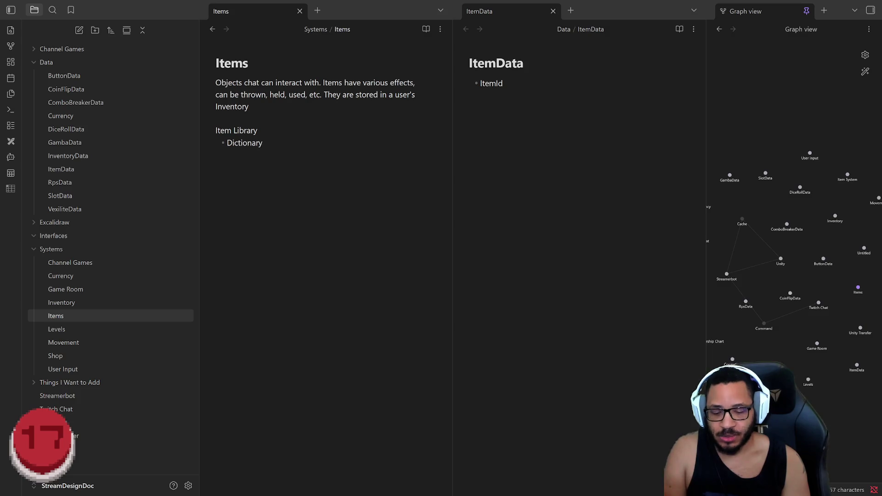
type("< ")
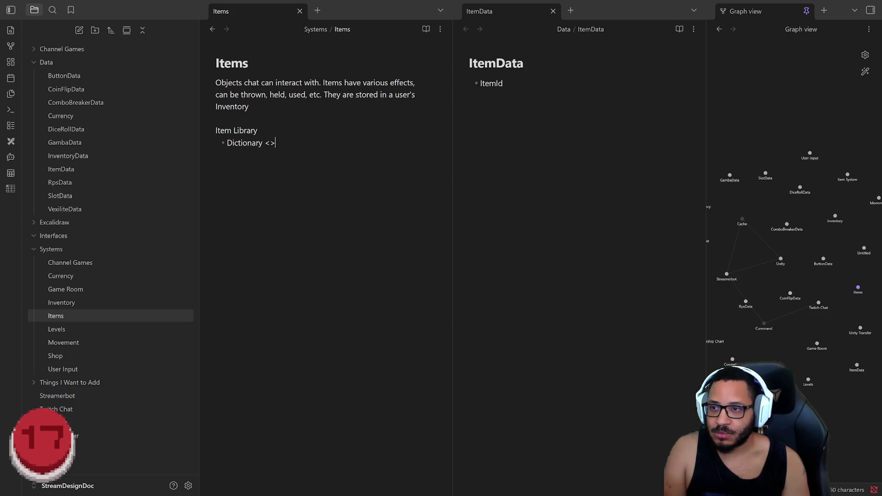
type("fdsa")
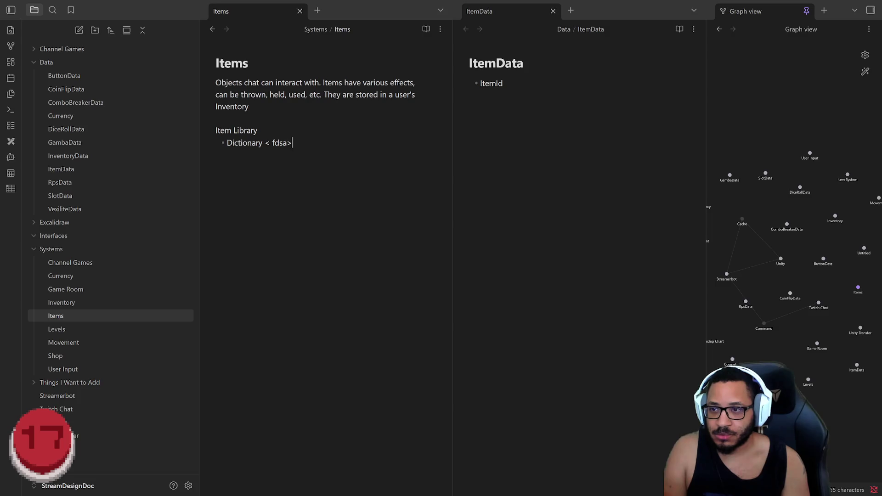
key("BackSpace")
key("BackSpace")
key("BackSpace")
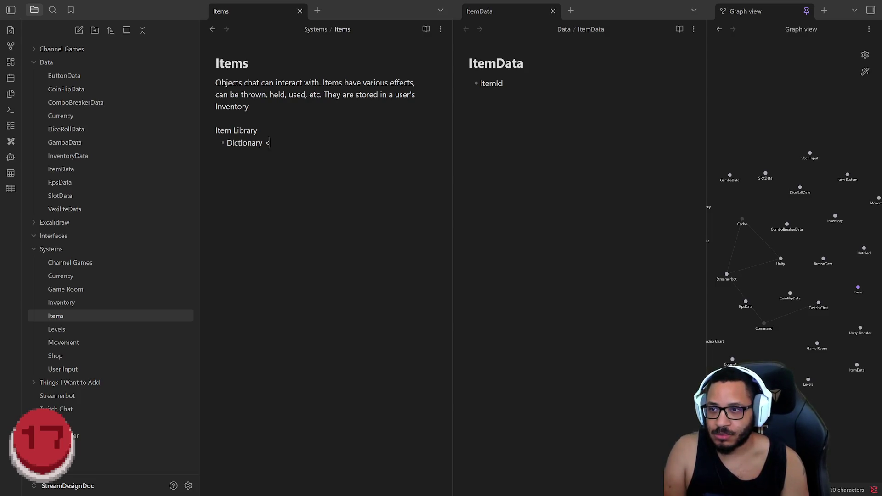
type("fdas>")
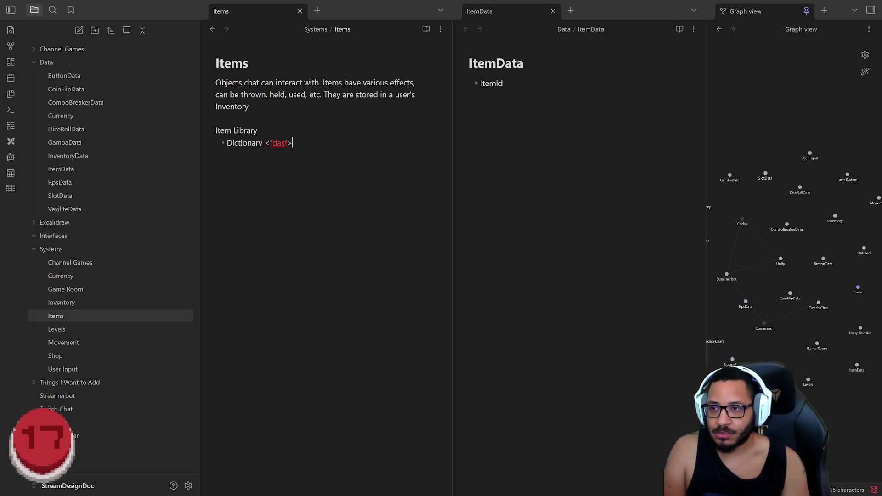
type(">")
key("BackSpace")
key("BackSpace")
key("BackSpace")
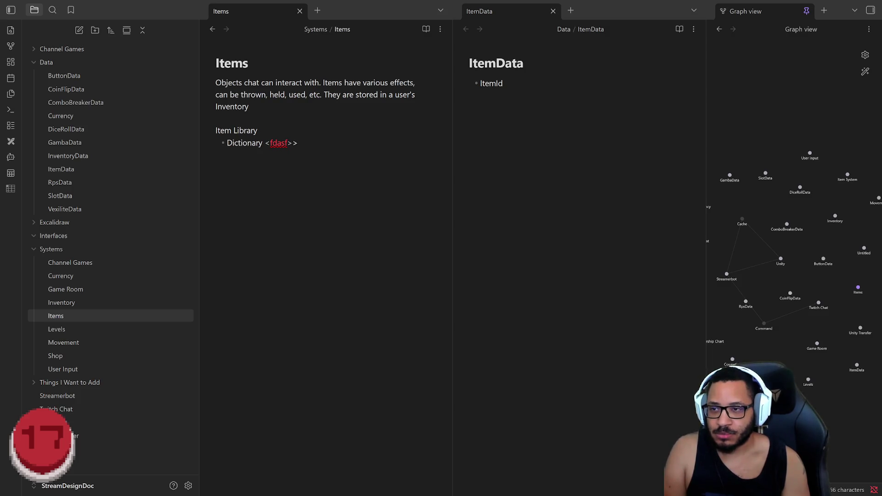
type("<")
key("BackSpace")
key("BackSpace")
type("<dsfa>>")
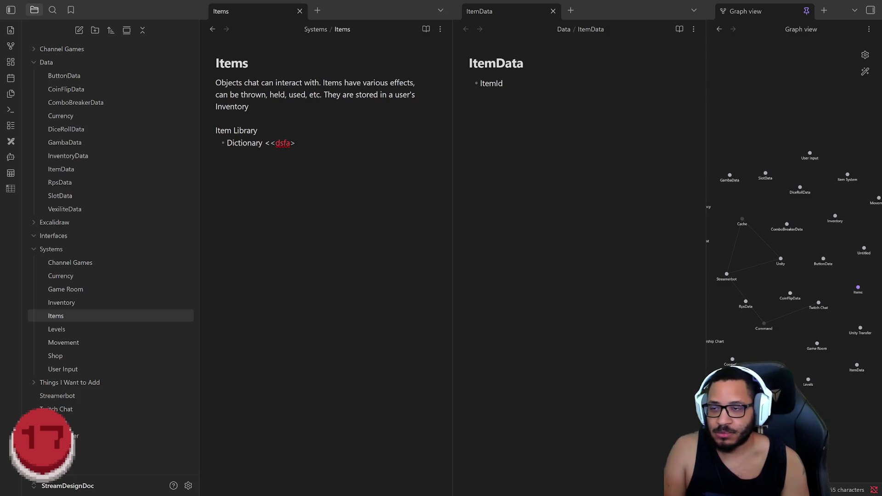
key("BackSpace")
key("BackSpace")
key("BackSpace")
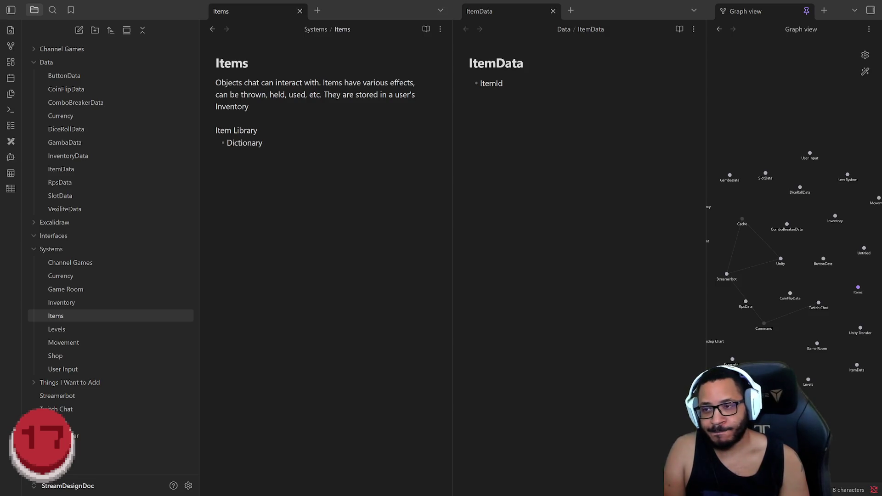
type("<int,")
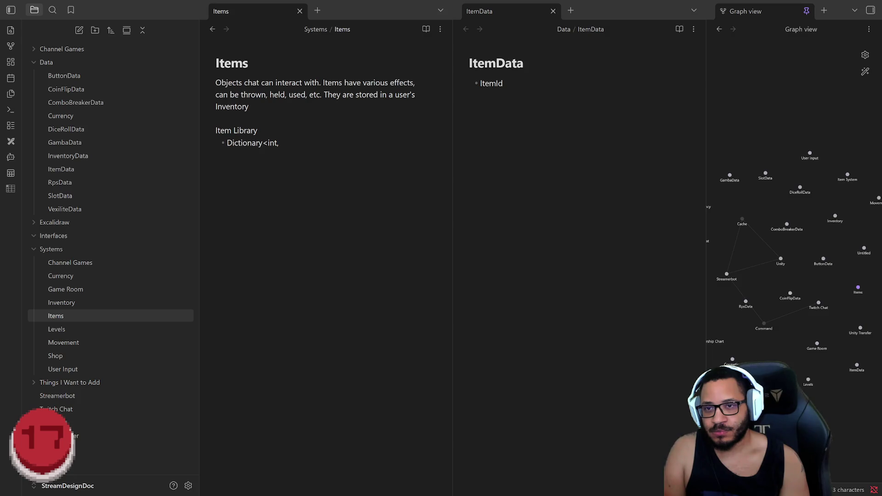
type("ItemBase>")
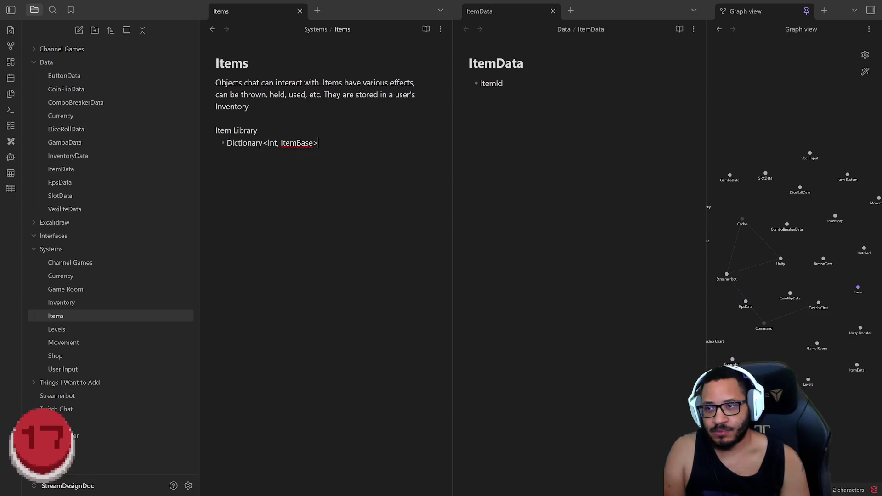
type(" I")
type("Library")
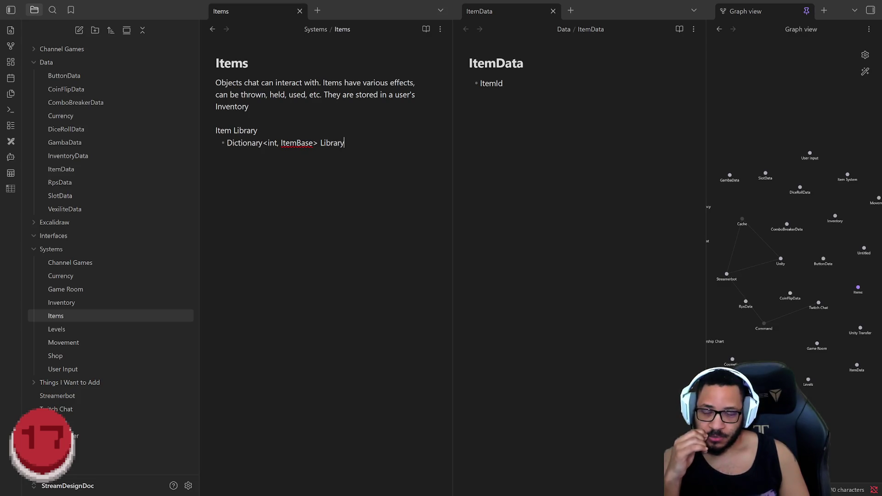
Select the ItemId field and the Dictionary line, then bring up ItemBase.cs in Rider
left_click_drag(504, 84, 467, 88)
key("Right")
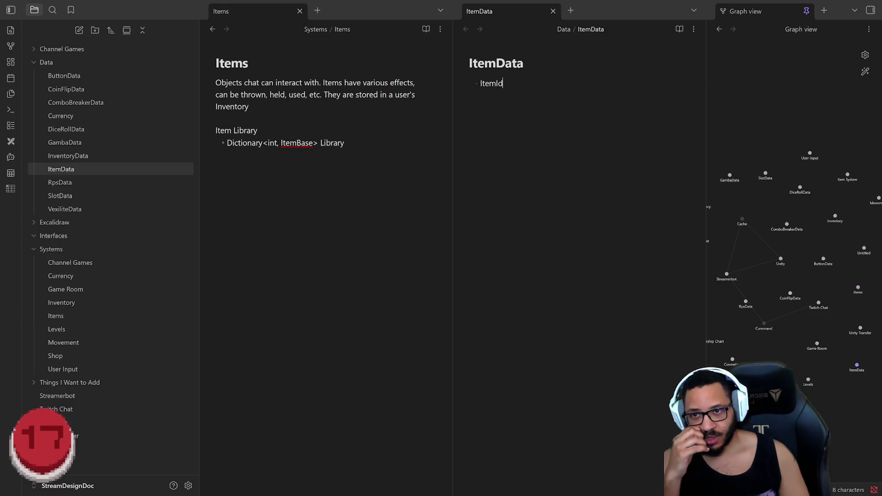
key("shift+Left")
key("shift+Left")
key("shift+Left")
key("Right")
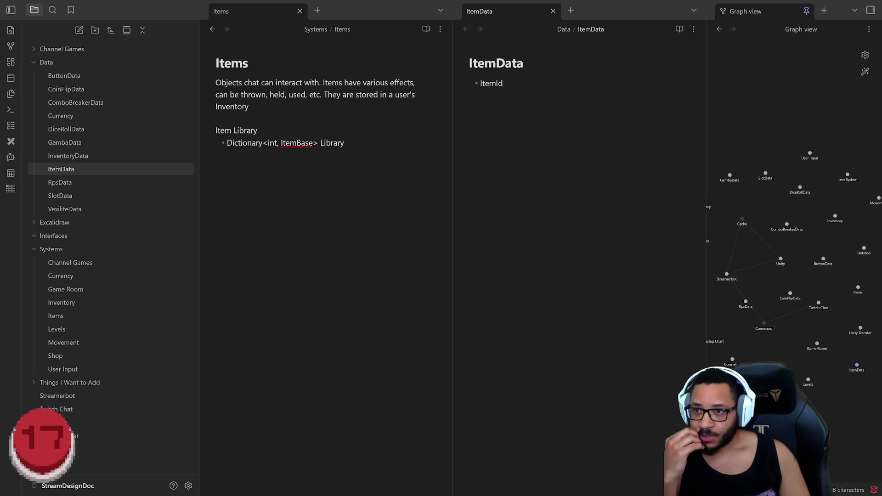
left_click_drag(345, 143, 259, 143)
key("shift+Up")
key("Right")
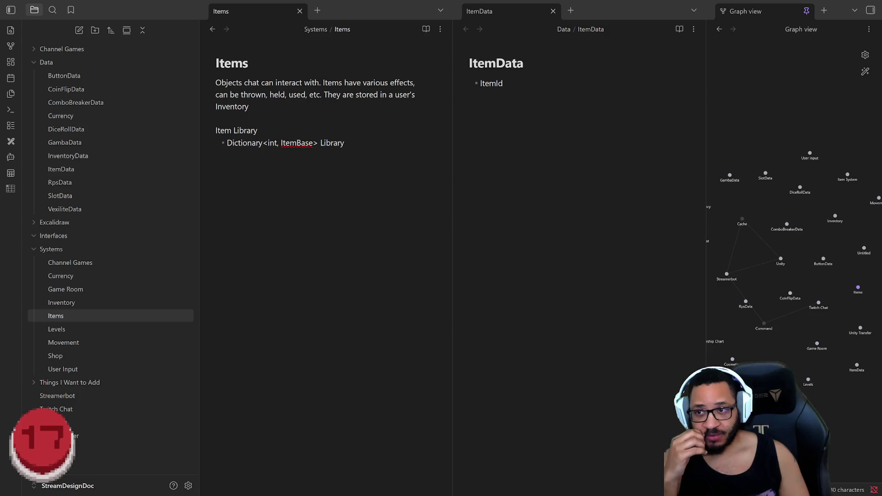
key("shift+Up")
key("shift+Up")
key("Right")
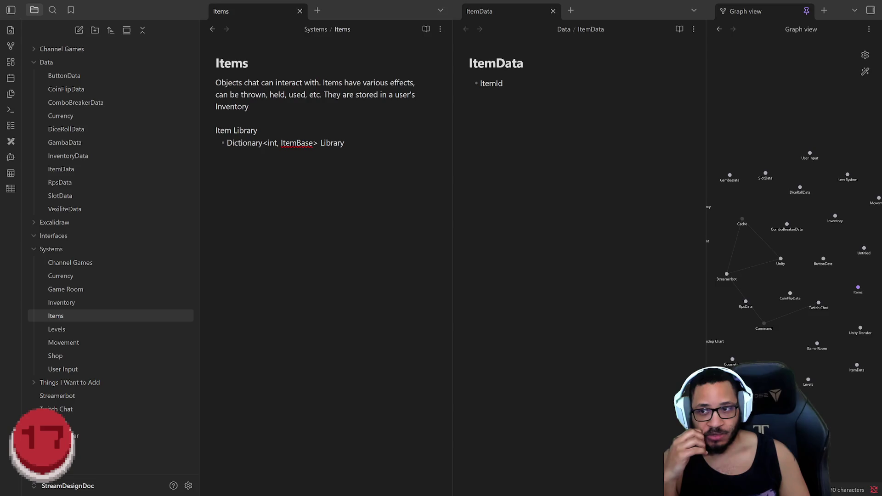
key("alt+Tab")
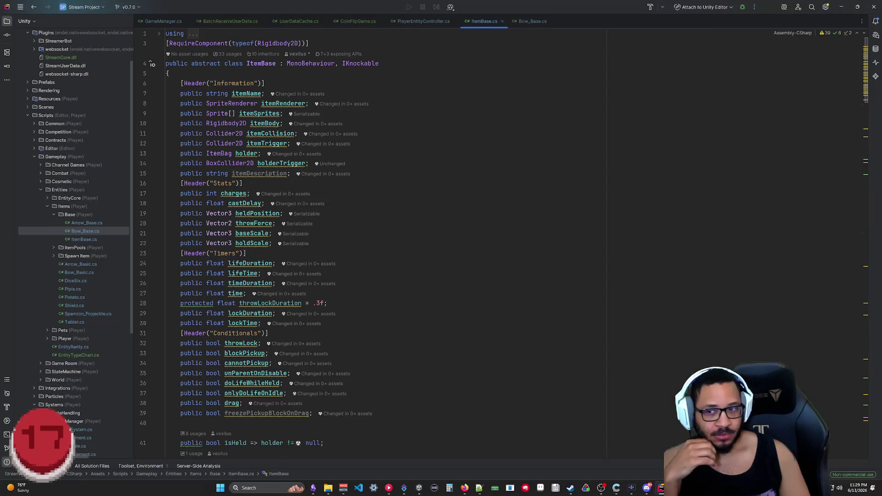
Jump to a flagged warning in ItemBase.cs, scroll its fields, then return to Obsidian
left_click(866, 67)
scroll(588, 469, "down", 20)
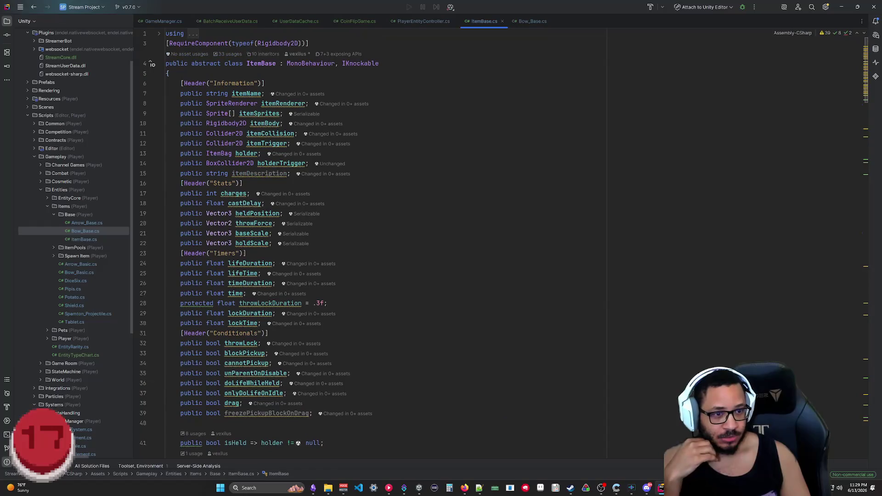
key("alt+Tab")
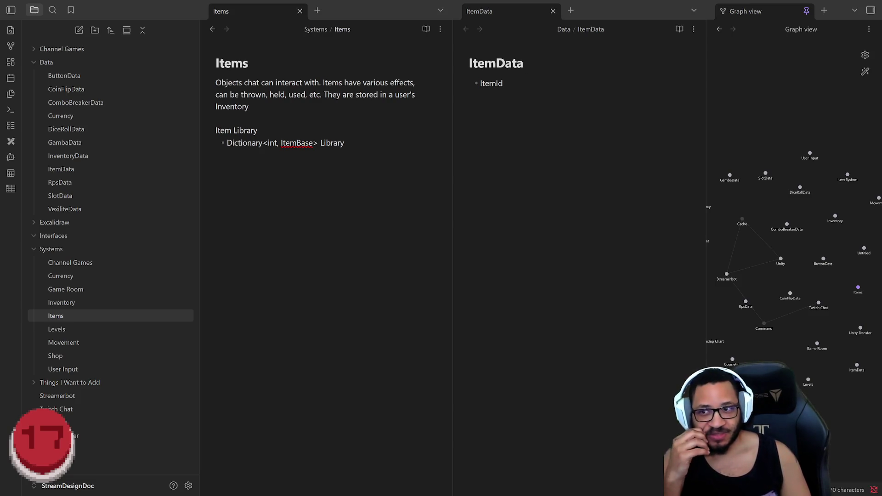
left_click(504, 83)
double_click(488, 83)
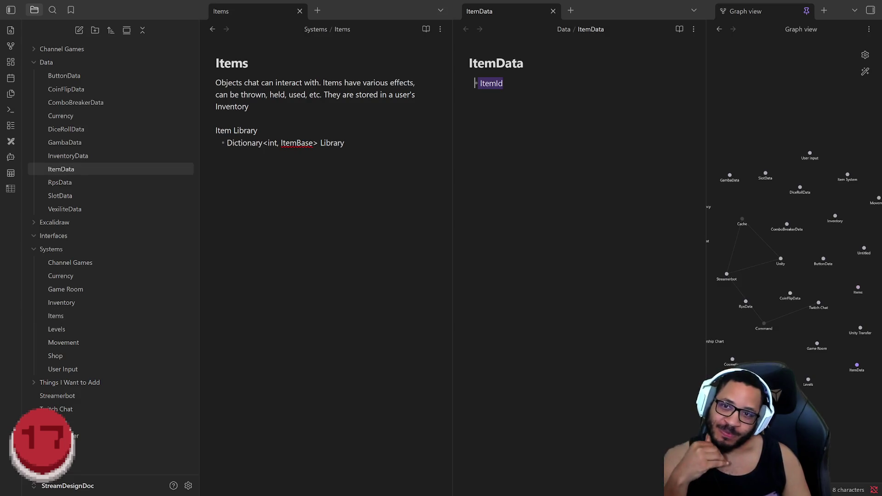
left_click(503, 83)
double_click(488, 84)
left_click(503, 83)
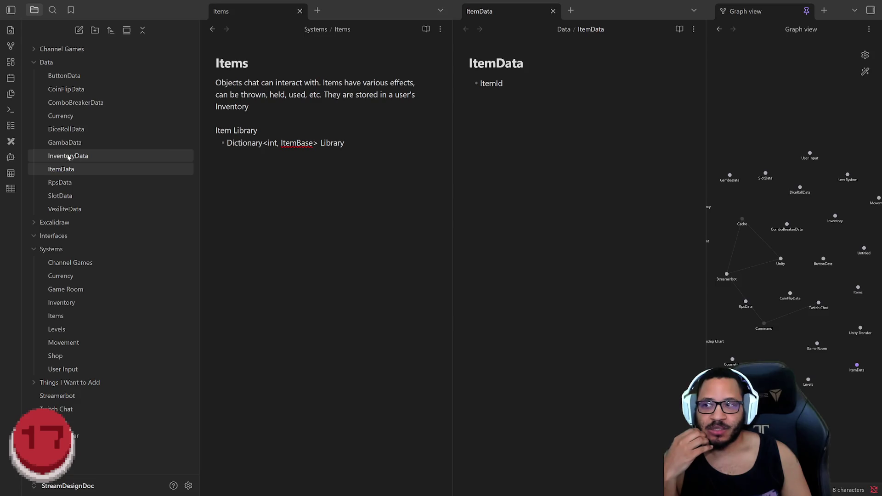
left_click(69, 209)
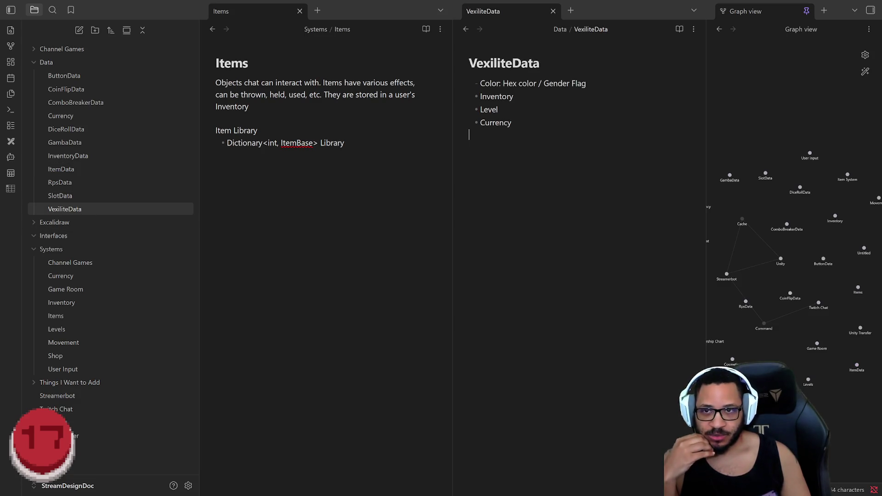
Select the VexiliteData bullet lines, then just the Inventory line
key("ctrl+a")
key("Right")
key("ctrl+a")
left_click_drag(514, 96, 435, 90)
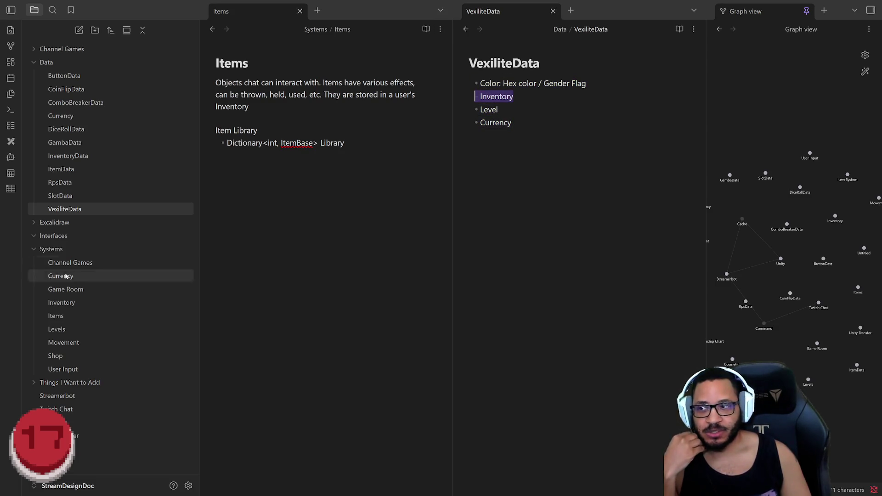
Open the InventoryData note and experimentally edit, then restore, its 'List of ItemData' entry
left_click(66, 158)
key("shift+Left")
key("shift+Left")
key("shift+Left")
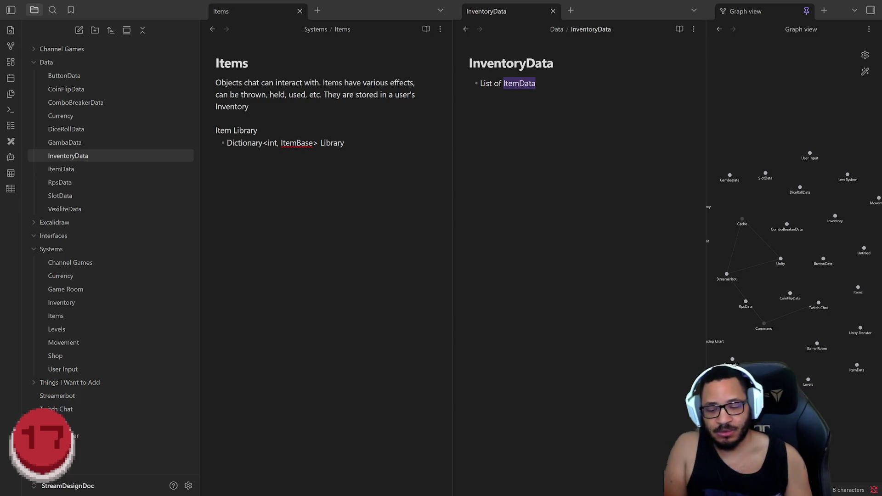
key("BackSpace")
type("Item")
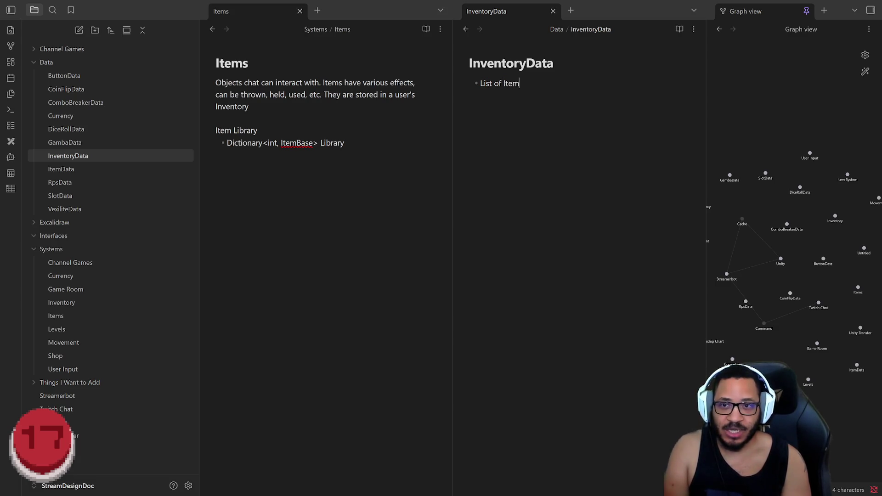
key("BackSpace")
key("BackSpace")
type("em")
key("ctrl+z")
key("ctrl+z")
key("ctrl+z")
key("End")
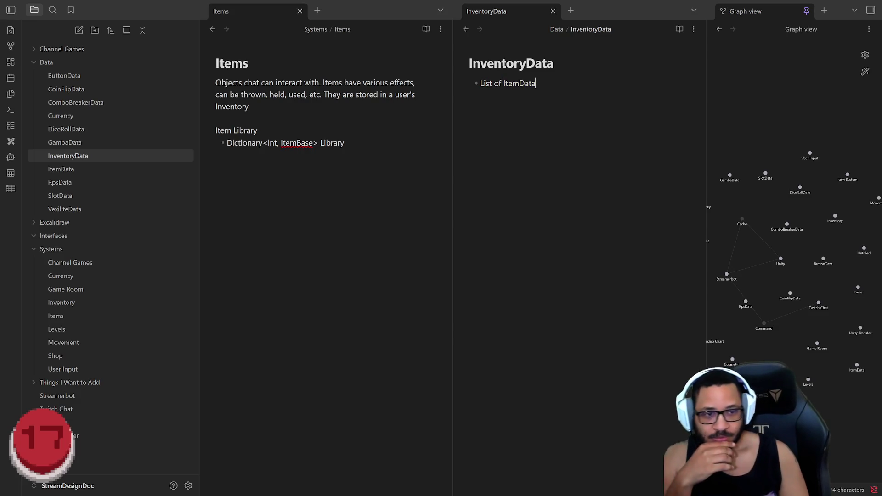
Check the ItemData note's ItemId entry, then reopen InventoryData and select ItemData in its list line
left_click(69, 169)
key("ctrl+a")
key("End")
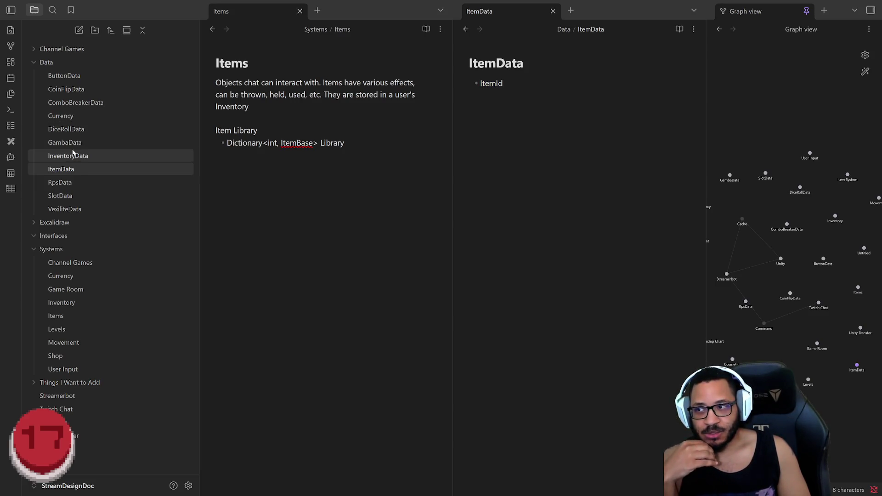
left_click(86, 156)
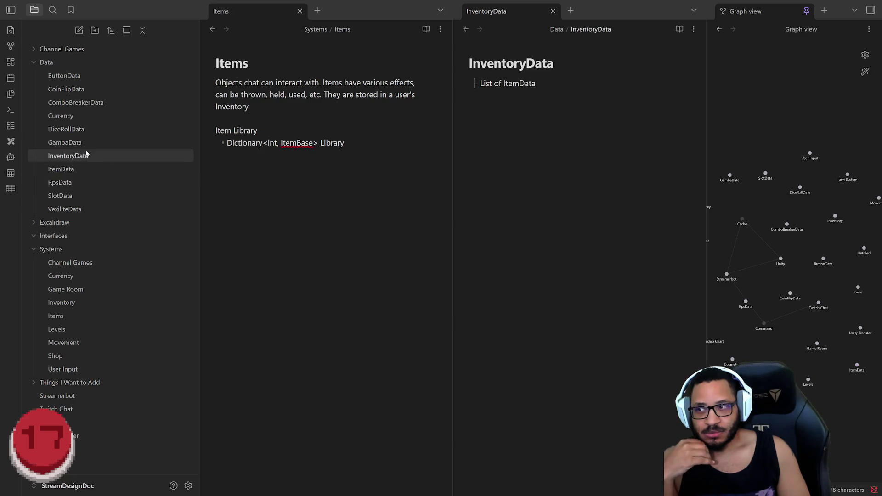
key("shift+Home")
key("ctrl+shift+Right")
key("shift+Right")
key("shift+Right")
key("shift+Right")
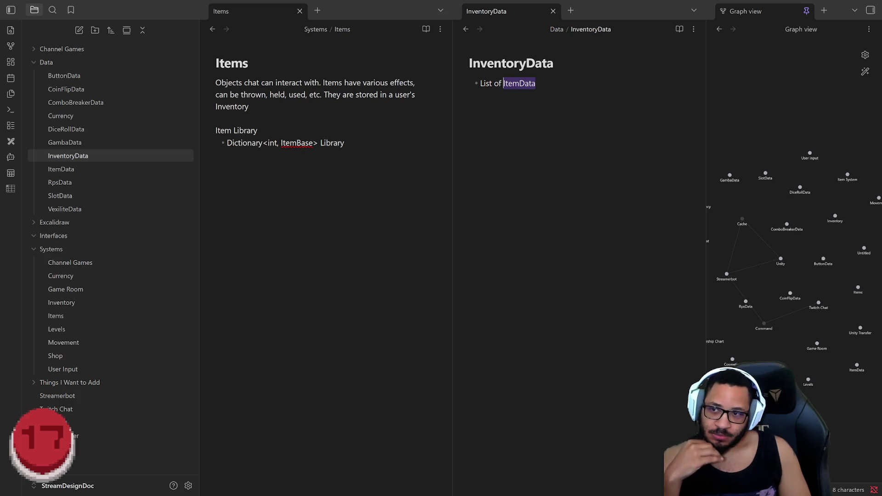
left_click(536, 83)
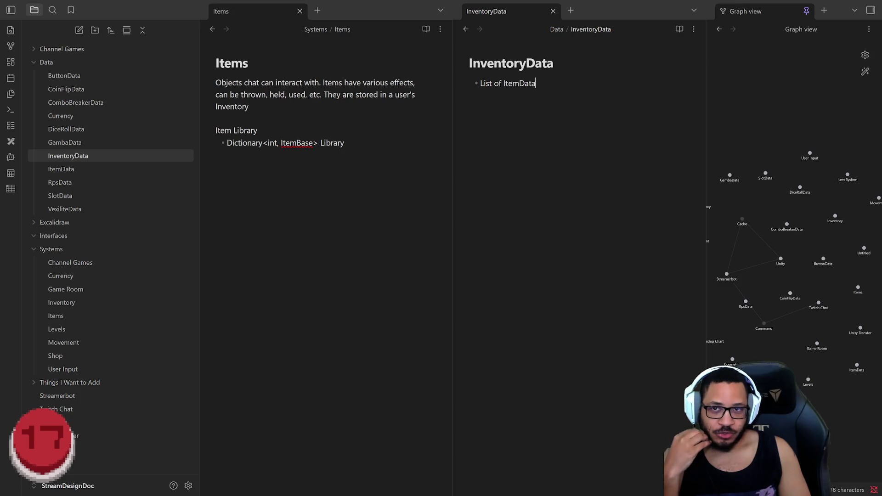
key("shift+Home")
key("End")
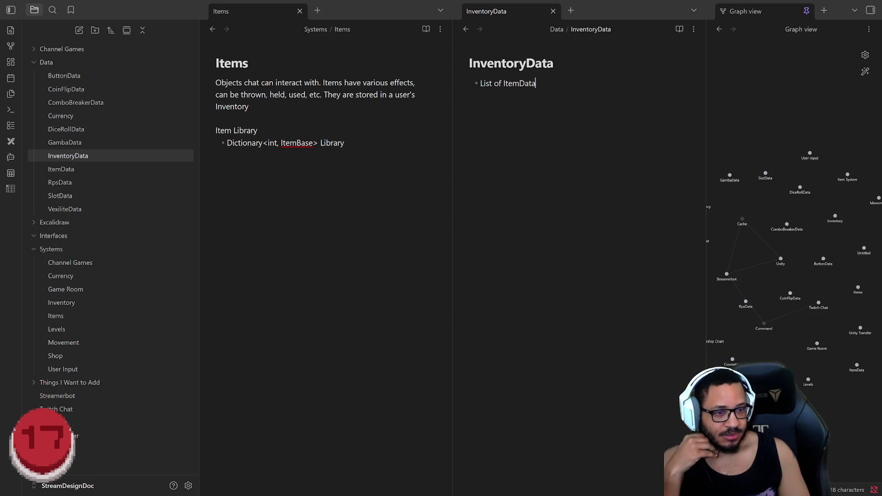
left_click(344, 142)
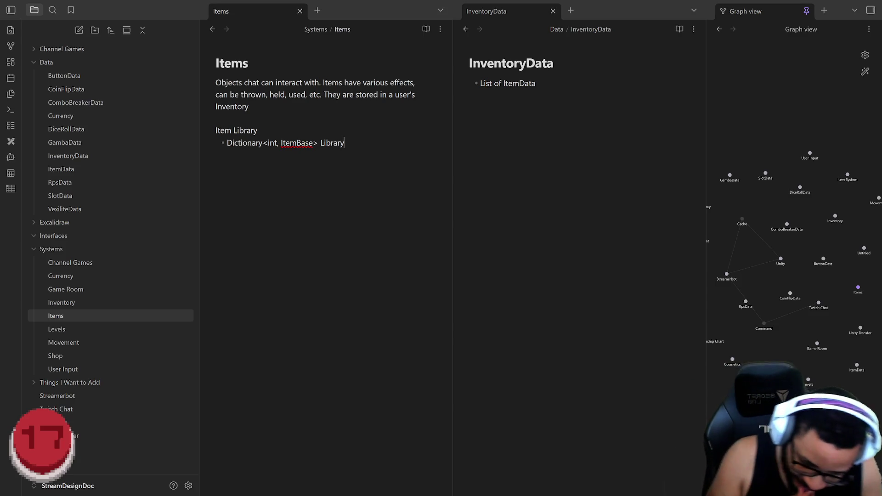
left_click_drag(345, 143, 193, 127)
left_click(344, 143)
triple_click(508, 83)
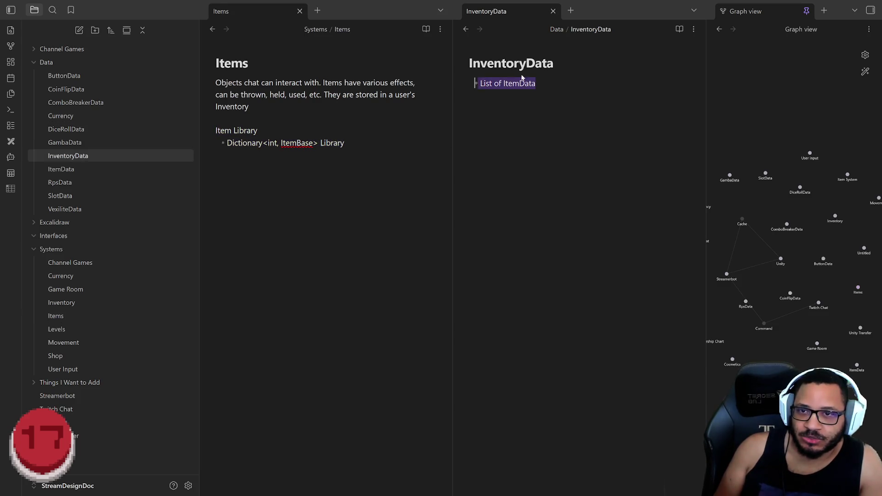
left_click(536, 83)
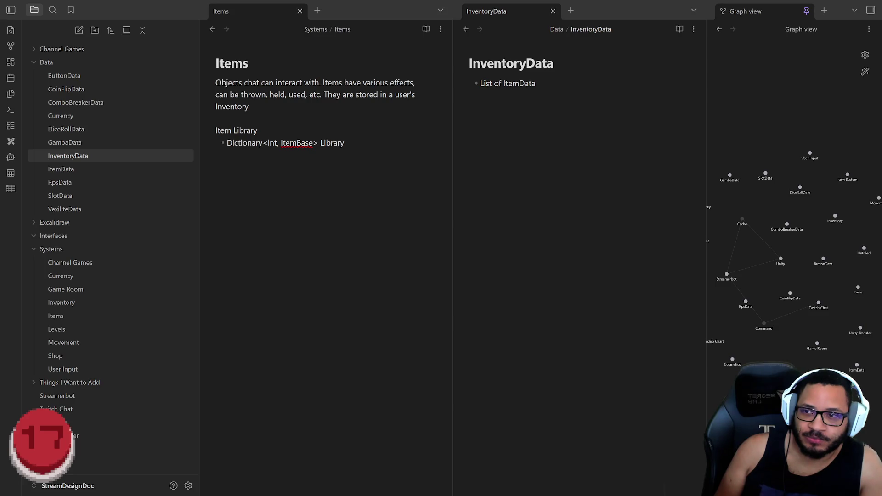
left_click(345, 143)
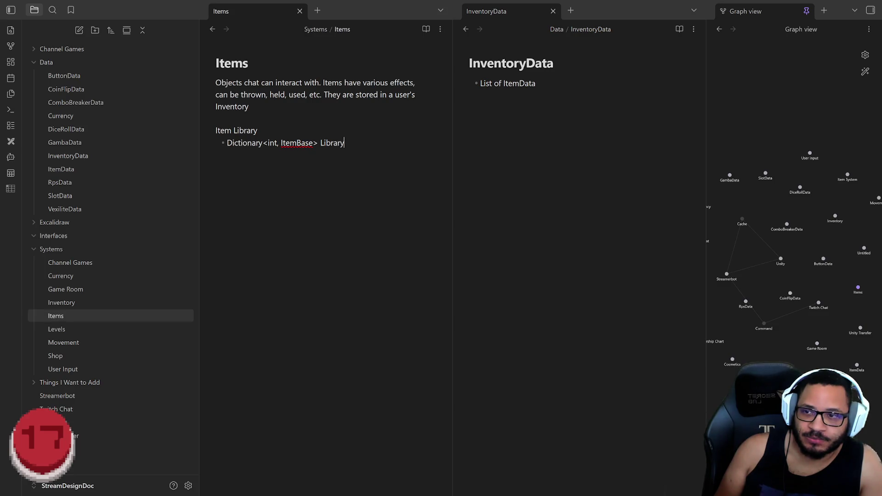